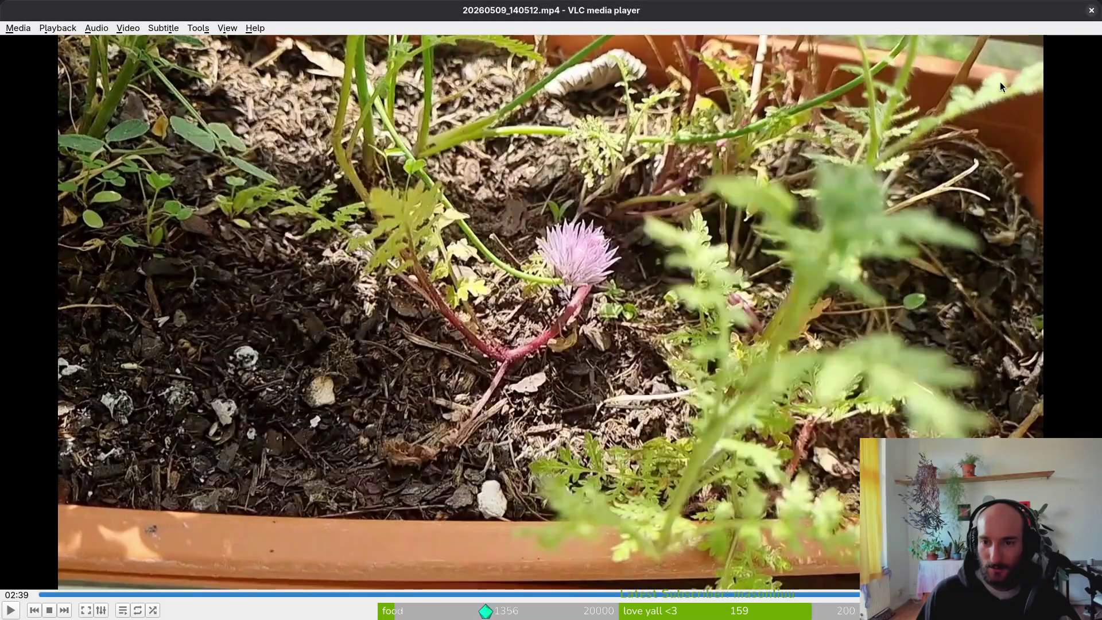
Step: Close the VLC plant video to return to the bumblebee sprite in Aseprite
{"action": "left_click", "coordinate": [1090, 11]}
Step: Pick dark grey #544a45 with idx-25 as background, then cancel the Replace Color dialog
{"action": "scroll", "coordinate": [611, 216], "scroll_direction": "up", "scroll_amount": 5}
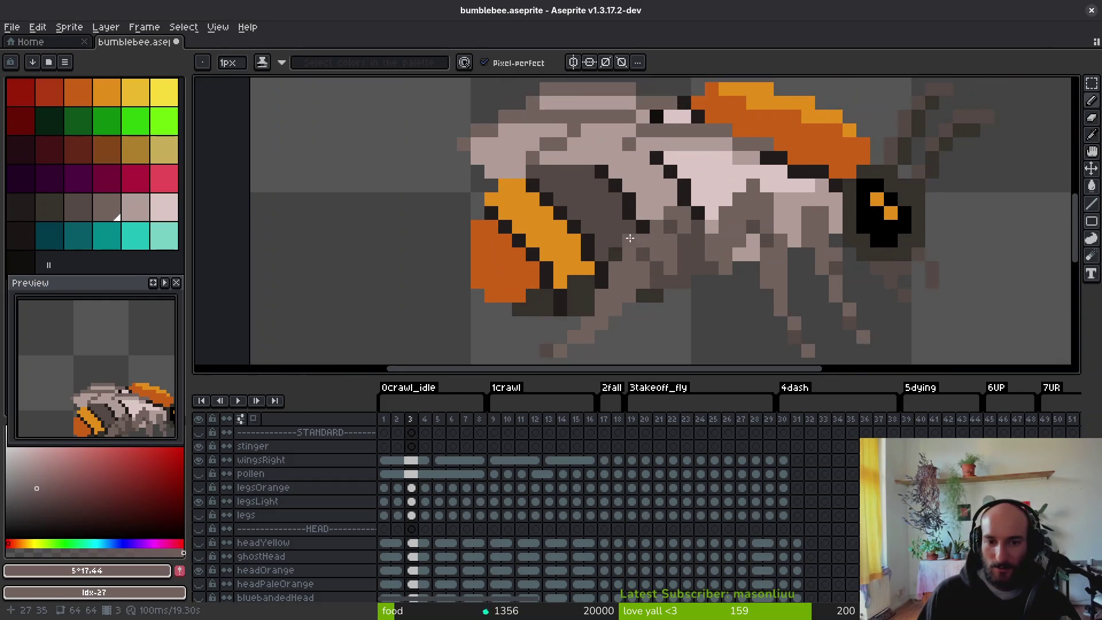
{"action": "left_click", "coordinate": [611, 215], "text": "alt"}
{"action": "right_click", "coordinate": [57, 217]}
{"action": "key", "text": "shift+r"}
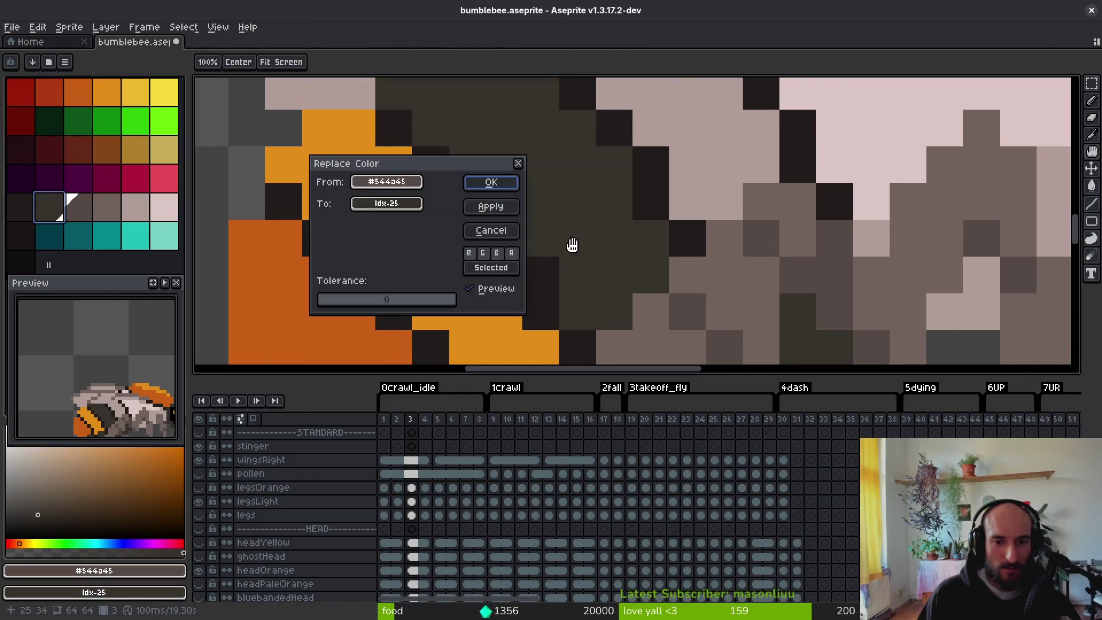
{"action": "scroll", "coordinate": [605, 243], "scroll_direction": "down", "scroll_amount": 1}
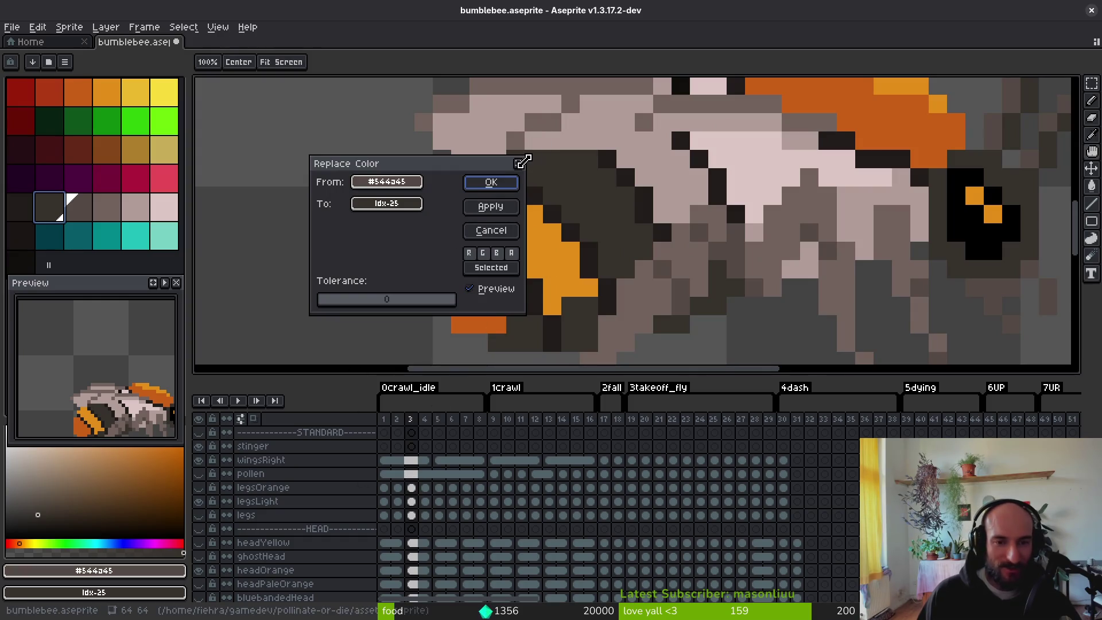
{"action": "left_click", "coordinate": [517, 162]}
Step: Scroll through the layers until the ackerBody layer is showing
{"action": "scroll", "coordinate": [522, 172], "scroll_direction": "down", "scroll_amount": 4}
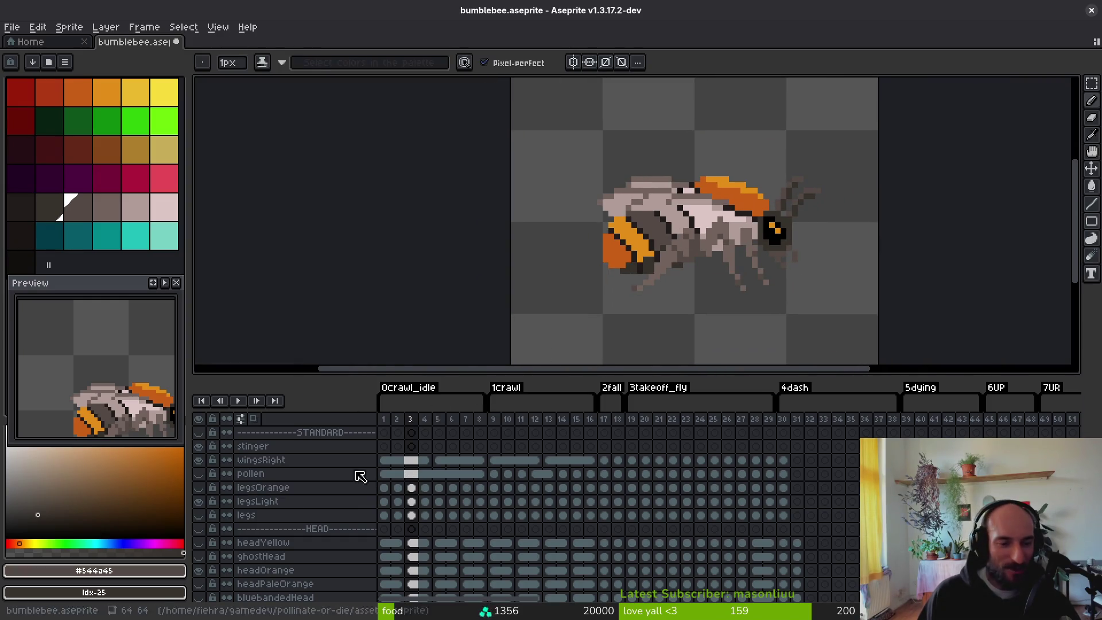
{"action": "scroll", "coordinate": [216, 529], "scroll_direction": "down", "scroll_amount": 2}
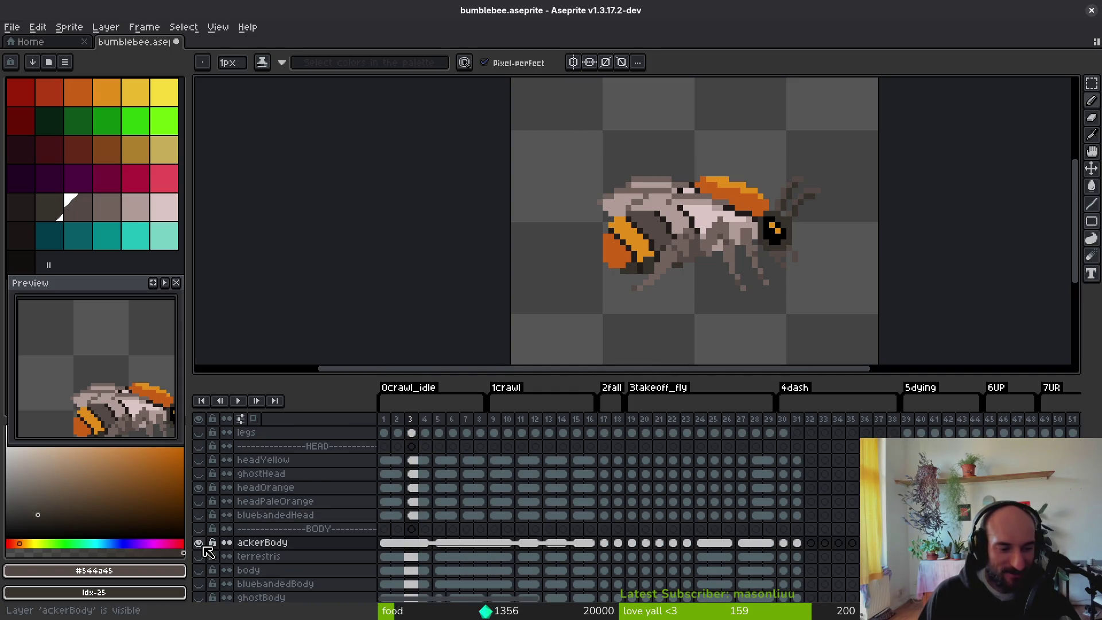
{"action": "scroll", "coordinate": [218, 504], "scroll_direction": "up", "scroll_amount": 2}
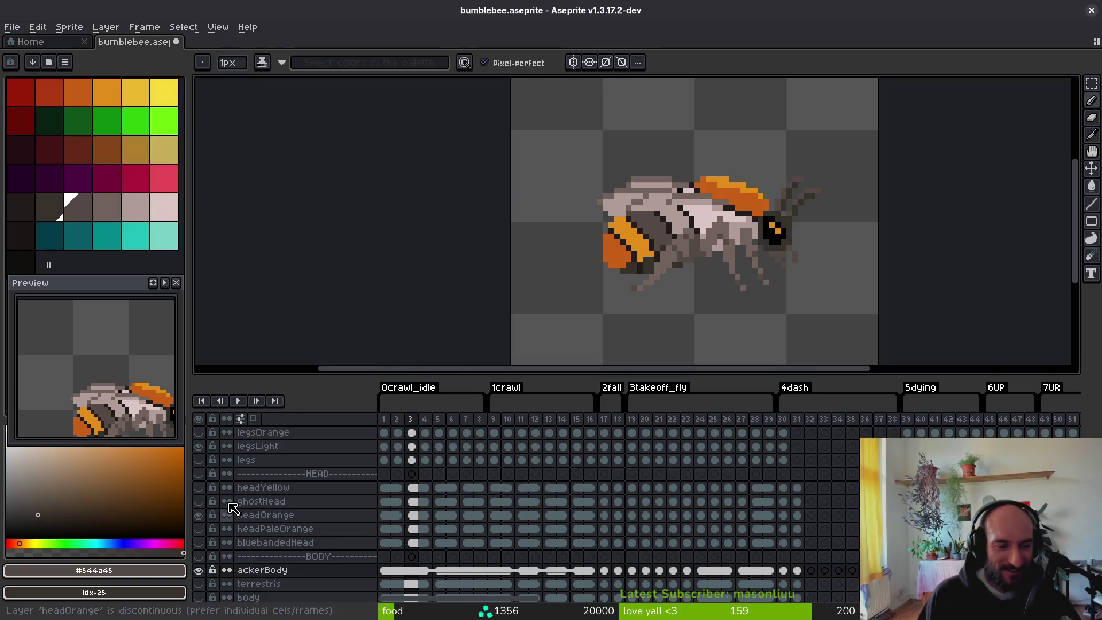
{"action": "scroll", "coordinate": [207, 488], "scroll_direction": "down", "scroll_amount": 2}
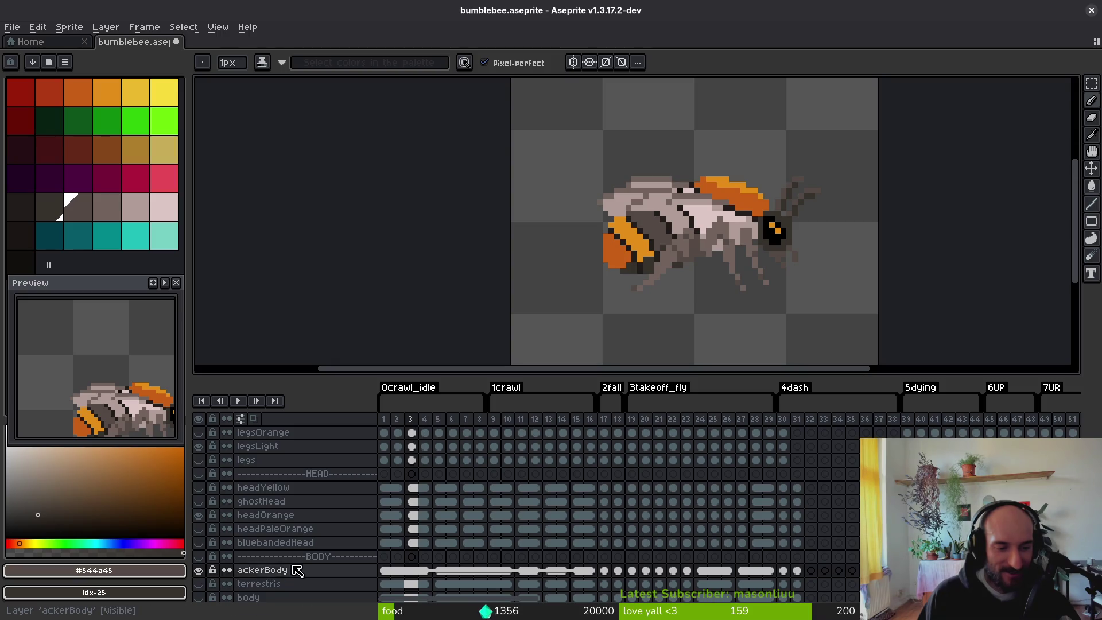
{"action": "scroll", "coordinate": [739, 248], "scroll_direction": "up", "scroll_amount": 4}
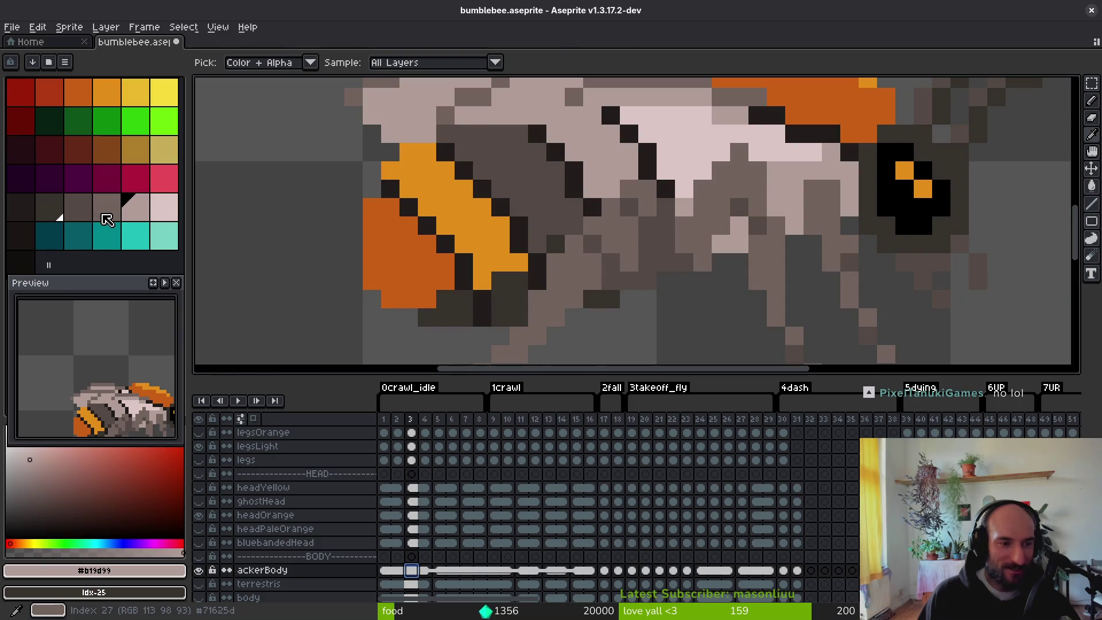
Step: Replace the pale grey #b19d99 with palette colour idx-27 via Replace Color
{"action": "left_click", "coordinate": [576, 177]}
{"action": "left_click", "coordinate": [613, 150]}
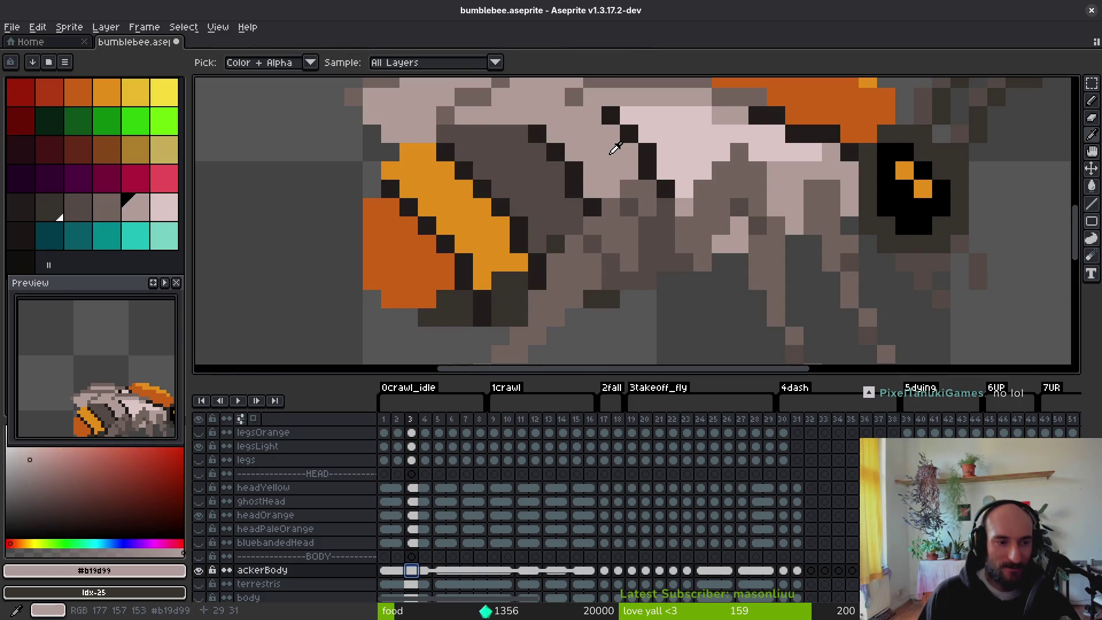
{"action": "right_click", "coordinate": [115, 210]}
{"action": "key", "text": "shift+r"}
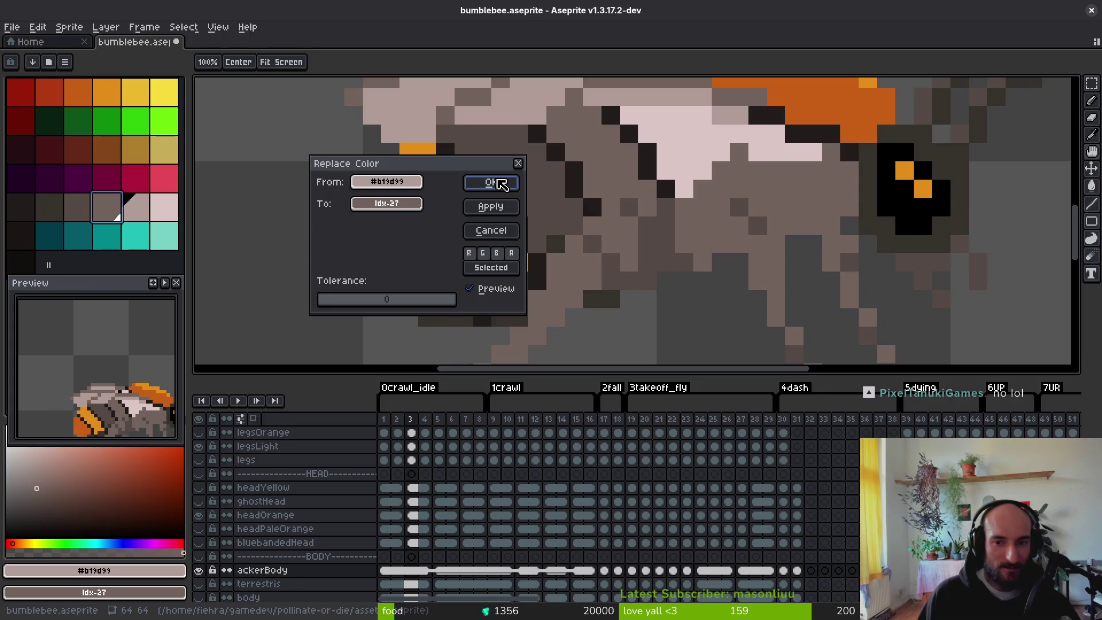
{"action": "key", "text": "Return"}
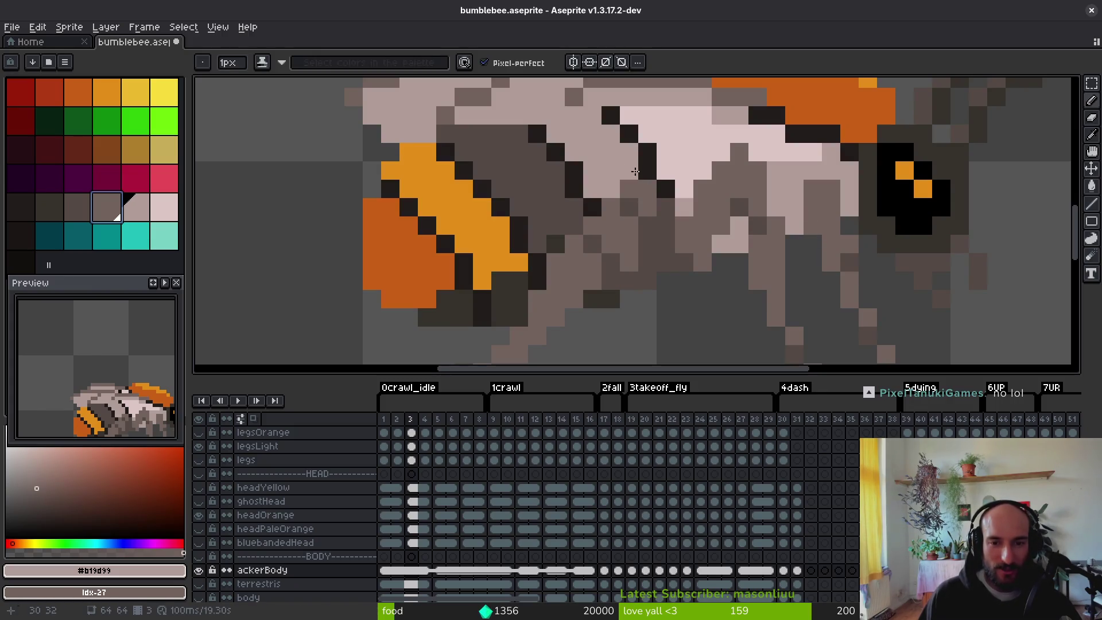
Step: Bucket-fill one body patch with the darker grey
{"action": "key", "text": "g"}
{"action": "left_click", "coordinate": [625, 182]}
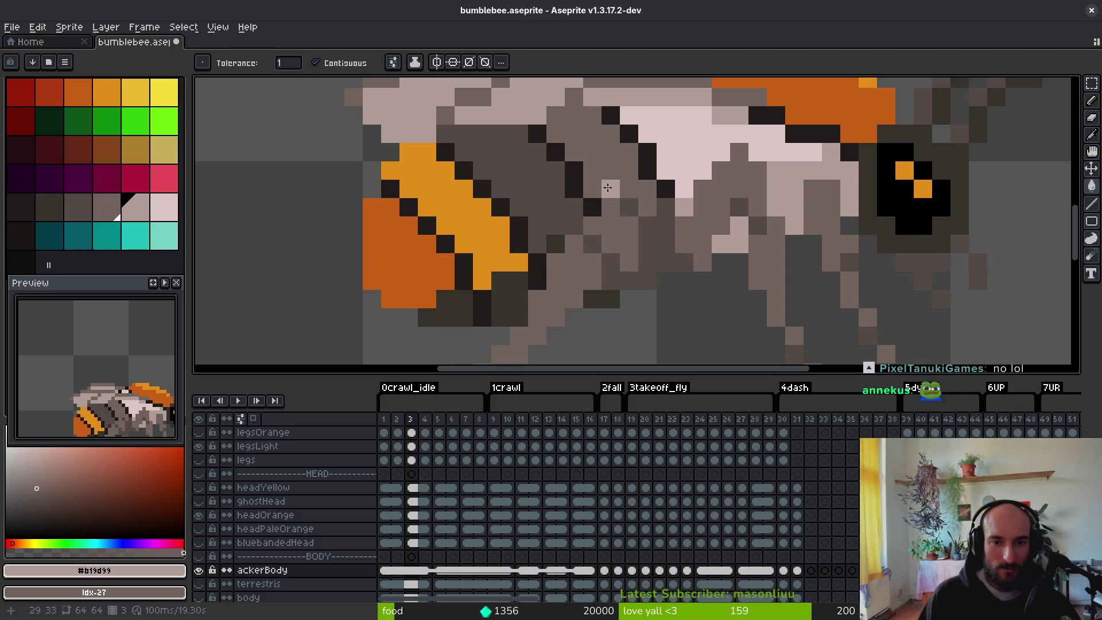
{"action": "scroll", "coordinate": [630, 254], "scroll_direction": "down", "scroll_amount": 5}
{"action": "scroll", "coordinate": [650, 215], "scroll_direction": "up", "scroll_amount": 1}
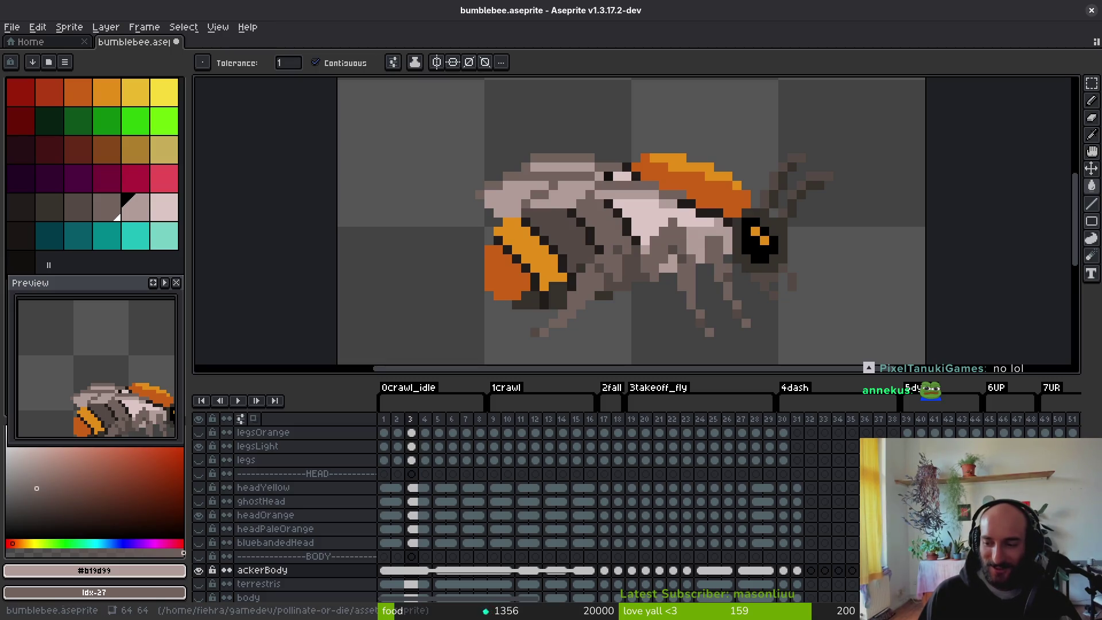
Step: Redo the paint bucket fill and move ahead to frame 5
{"action": "scroll", "coordinate": [572, 319], "scroll_direction": "down", "scroll_amount": 3}
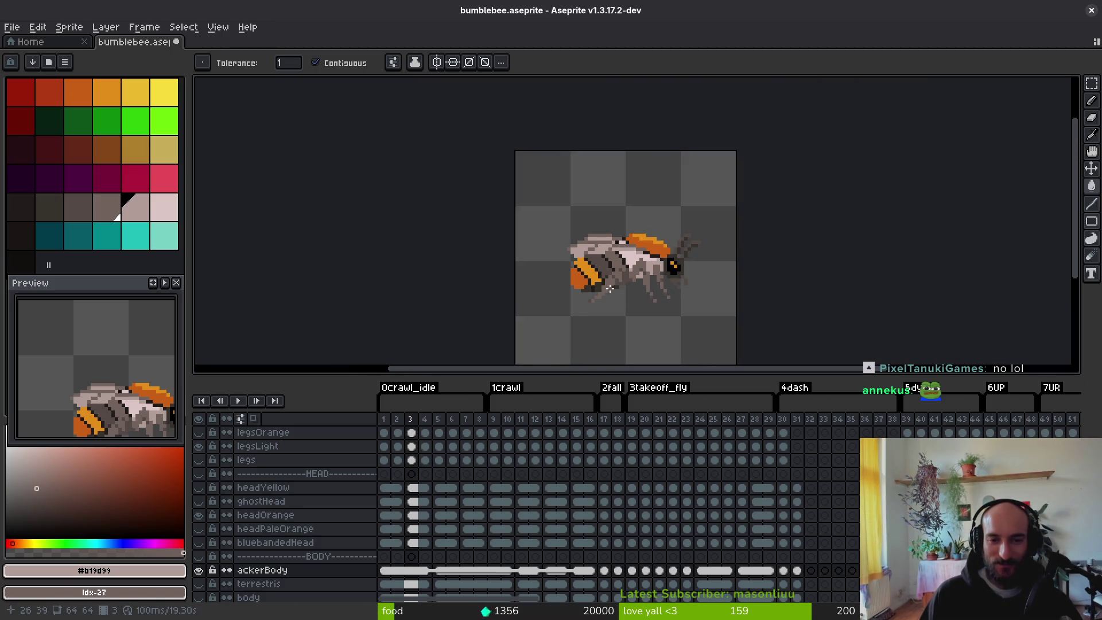
{"action": "scroll", "coordinate": [672, 303], "scroll_direction": "down", "scroll_amount": 4}
{"action": "key", "text": "ctrl+y"}
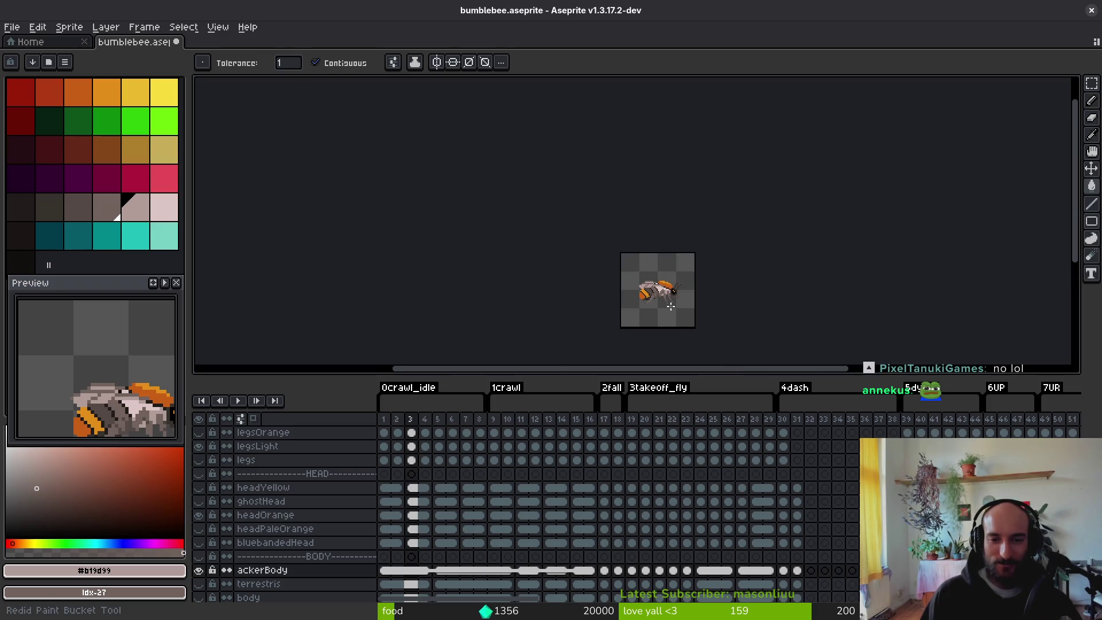
{"action": "scroll", "coordinate": [667, 297], "scroll_direction": "up", "scroll_amount": 5}
{"action": "scroll", "coordinate": [641, 294], "scroll_direction": "down", "scroll_amount": 5}
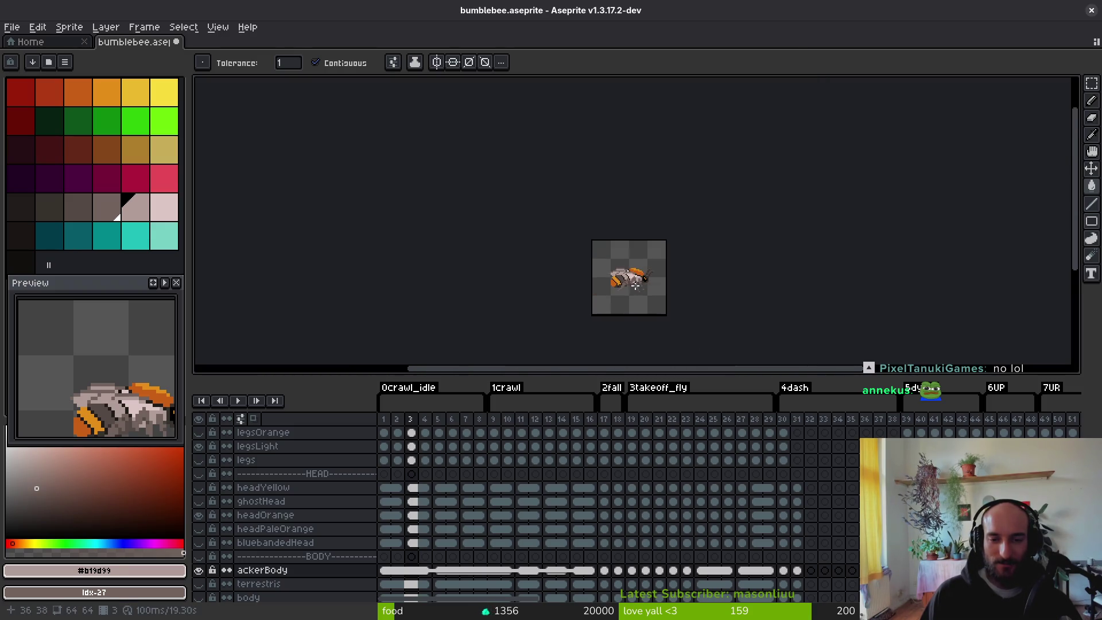
{"action": "key", "text": "Right"}
{"action": "key", "text": "Right"}
{"action": "key", "text": "ctrl+y"}
{"action": "key", "text": "ctrl+y"}
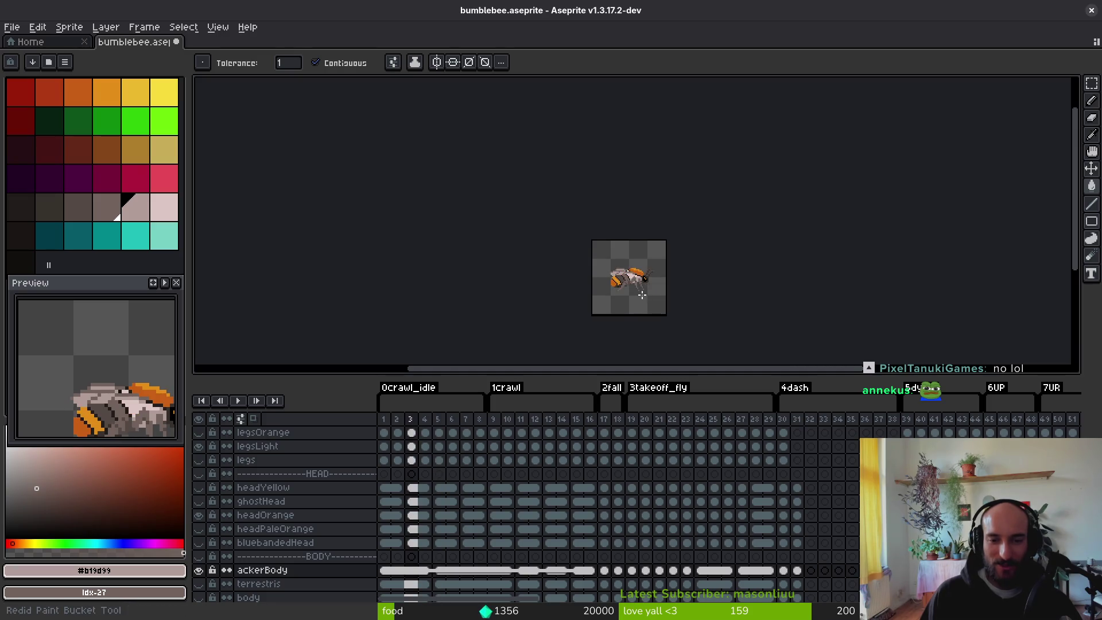
Step: Undo the five stray pink pencil strokes, then step back to frame 4
{"action": "key", "text": "ctrl+z"}
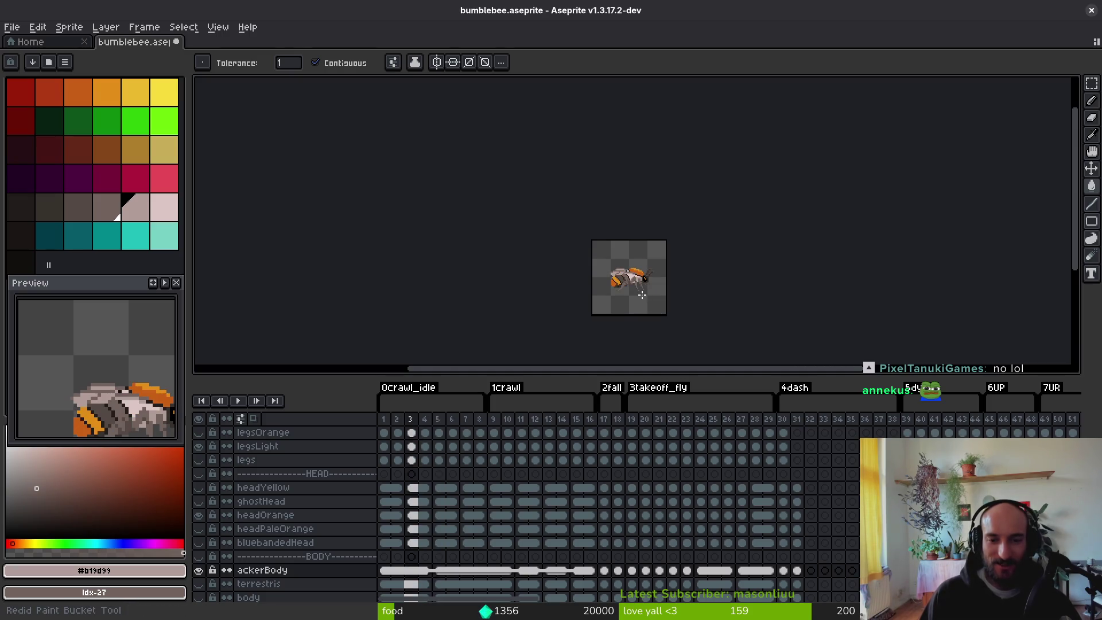
{"action": "key", "text": "ctrl+z"}
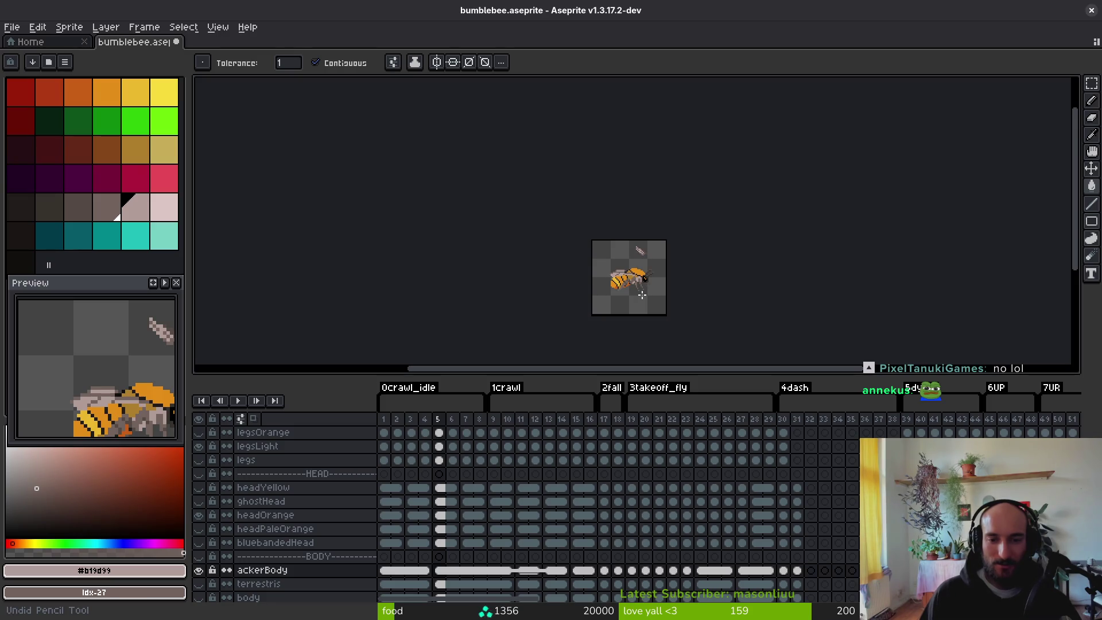
{"action": "key", "text": "ctrl+z"}
{"action": "scroll", "coordinate": [651, 266], "scroll_direction": "up", "scroll_amount": 5}
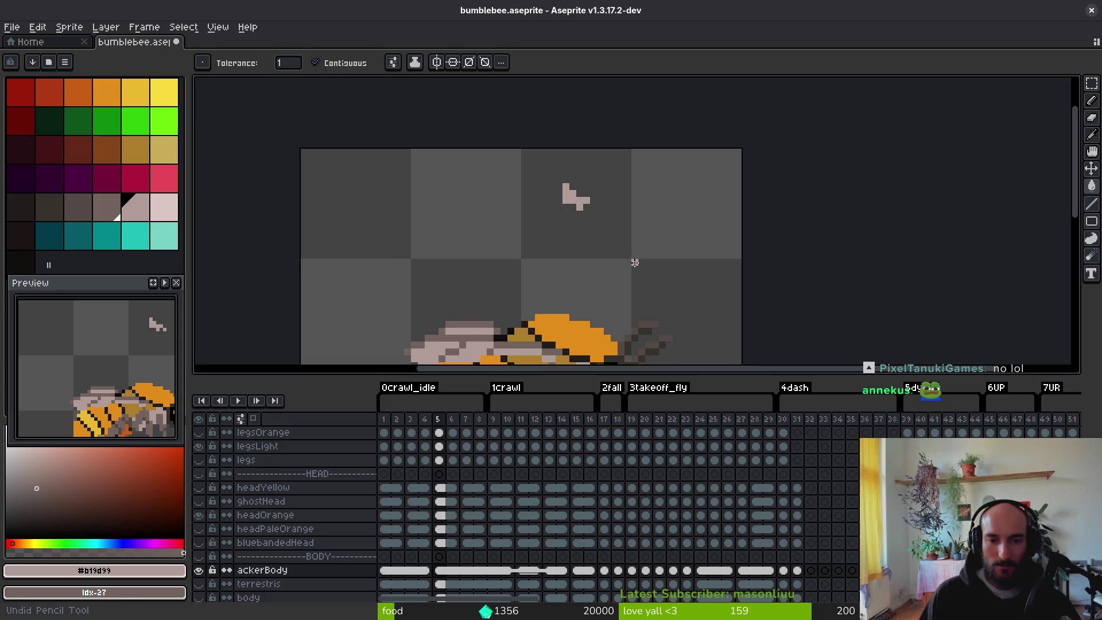
{"action": "key", "text": "ctrl+z"}
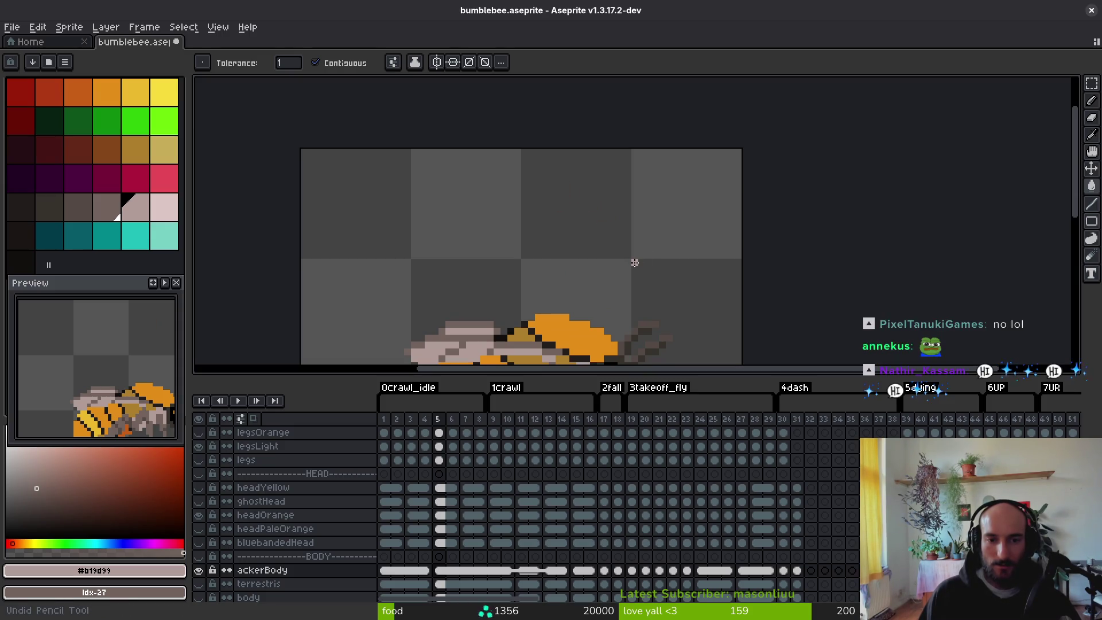
{"action": "scroll", "coordinate": [622, 229], "scroll_direction": "down", "scroll_amount": 2}
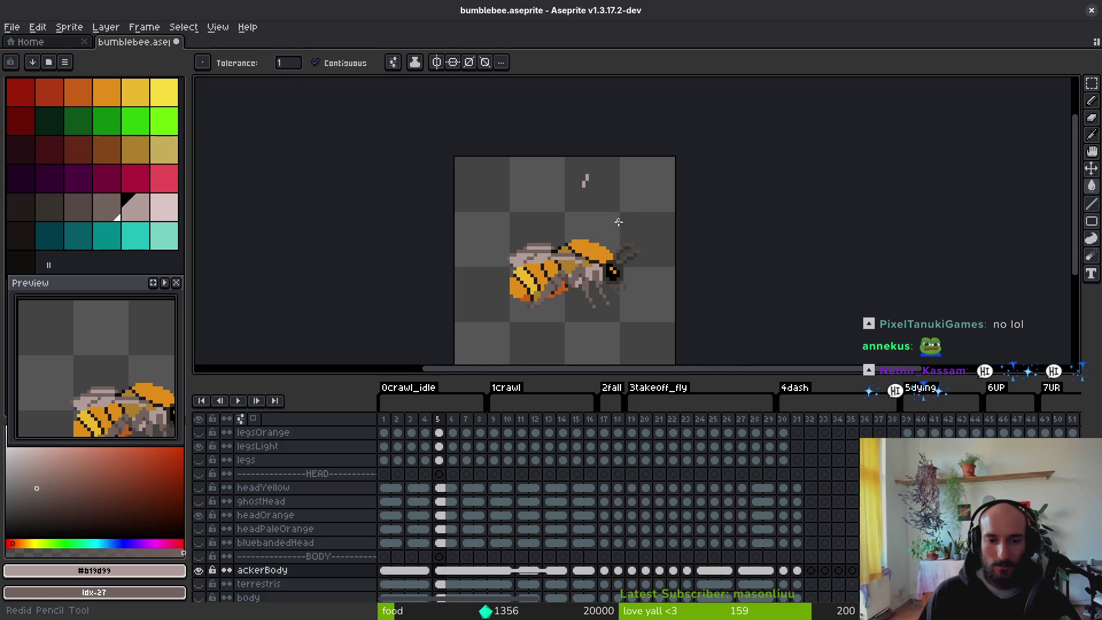
{"action": "key", "text": "ctrl+z"}
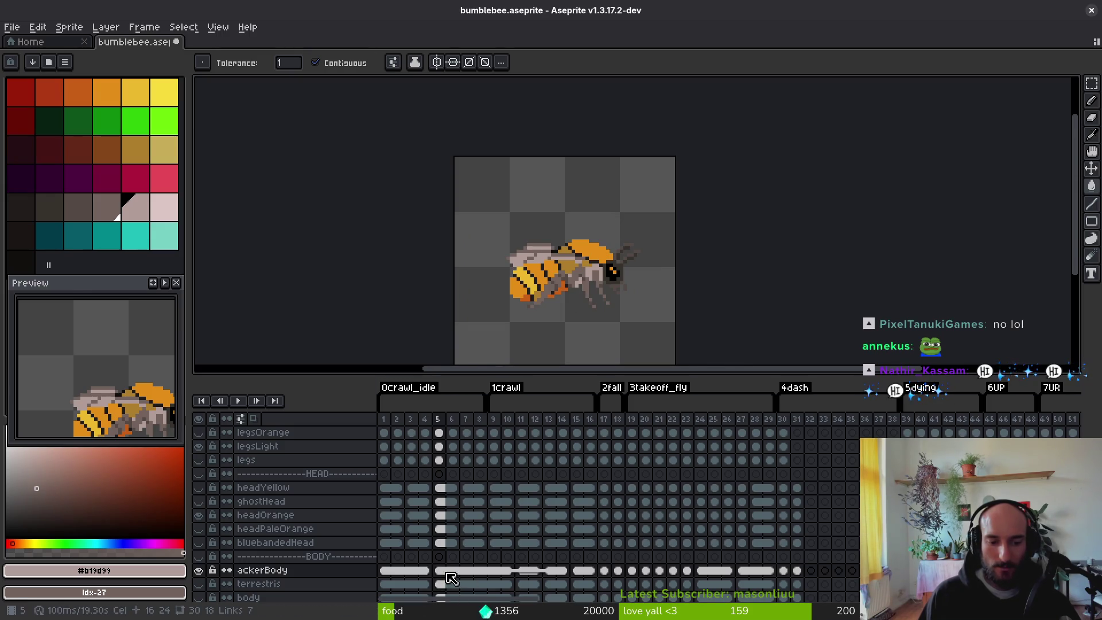
{"action": "key", "text": "Left"}
{"action": "scroll", "coordinate": [587, 239], "scroll_direction": "up", "scroll_amount": 4}
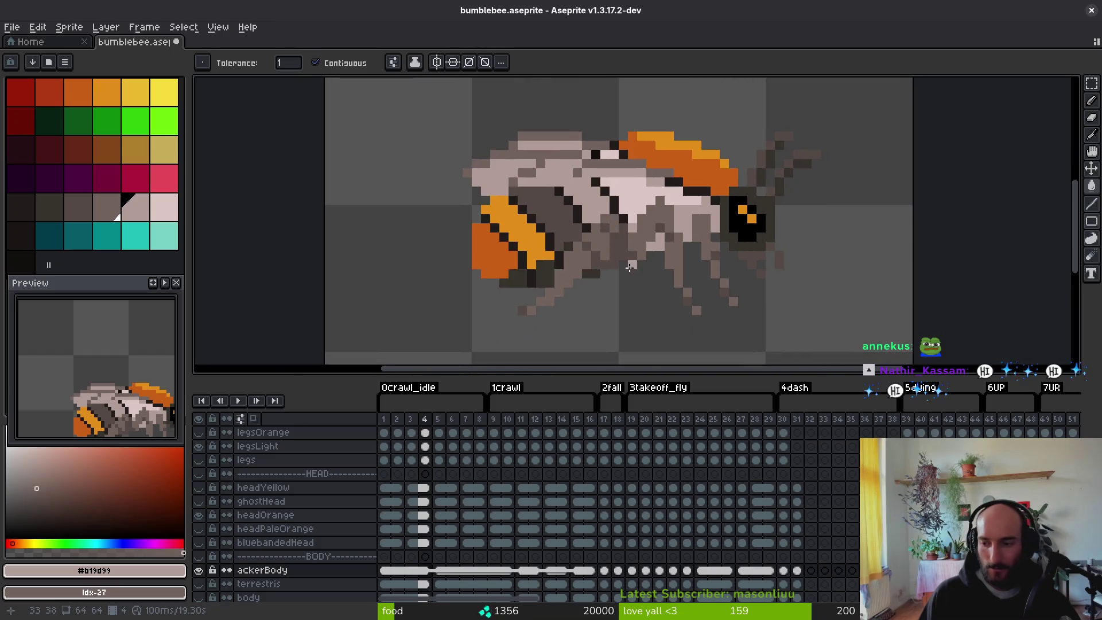
{"action": "key", "text": "i"}
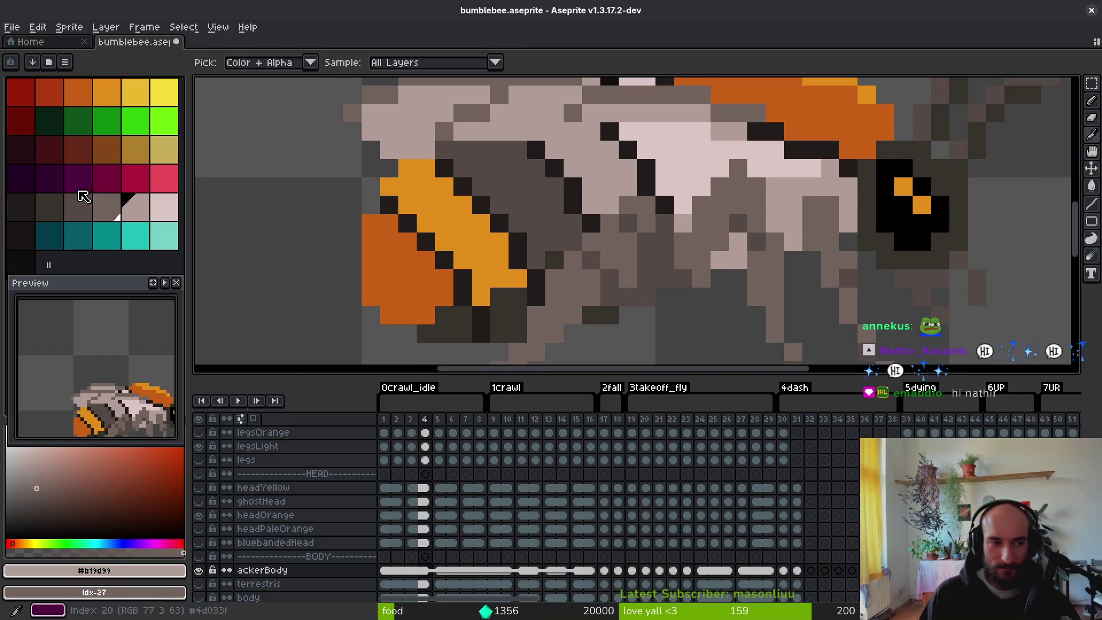
{"action": "left_click", "coordinate": [539, 201]}
{"action": "key", "text": "w"}
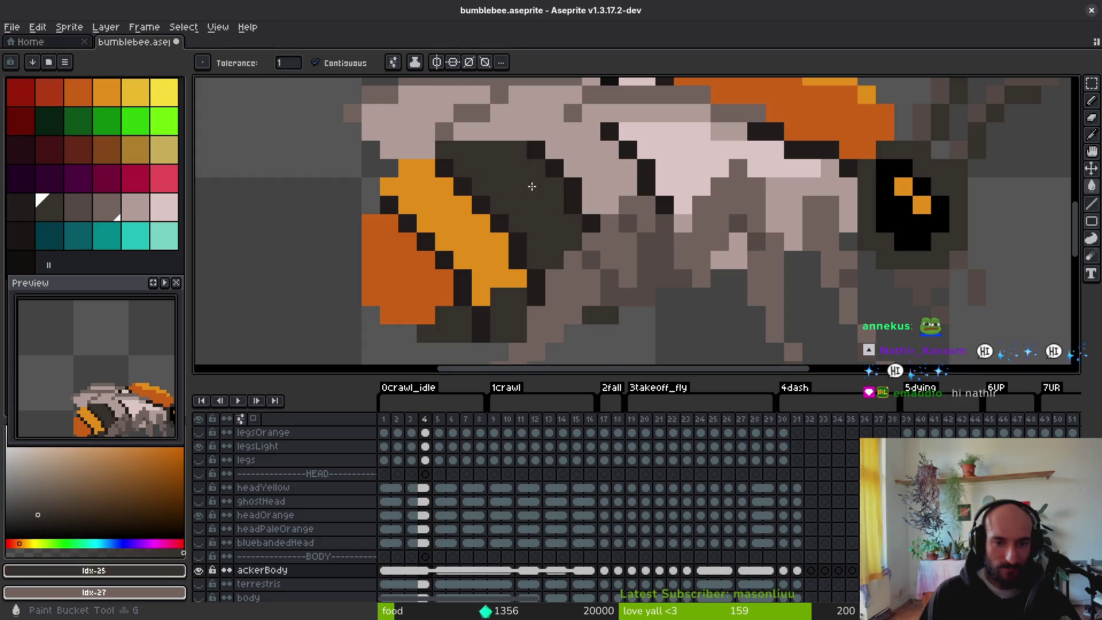
{"action": "scroll", "coordinate": [564, 228], "scroll_direction": "down", "scroll_amount": 5}
{"action": "scroll", "coordinate": [563, 227], "scroll_direction": "up", "scroll_amount": 3}
{"action": "scroll", "coordinate": [564, 228], "scroll_direction": "down", "scroll_amount": 4}
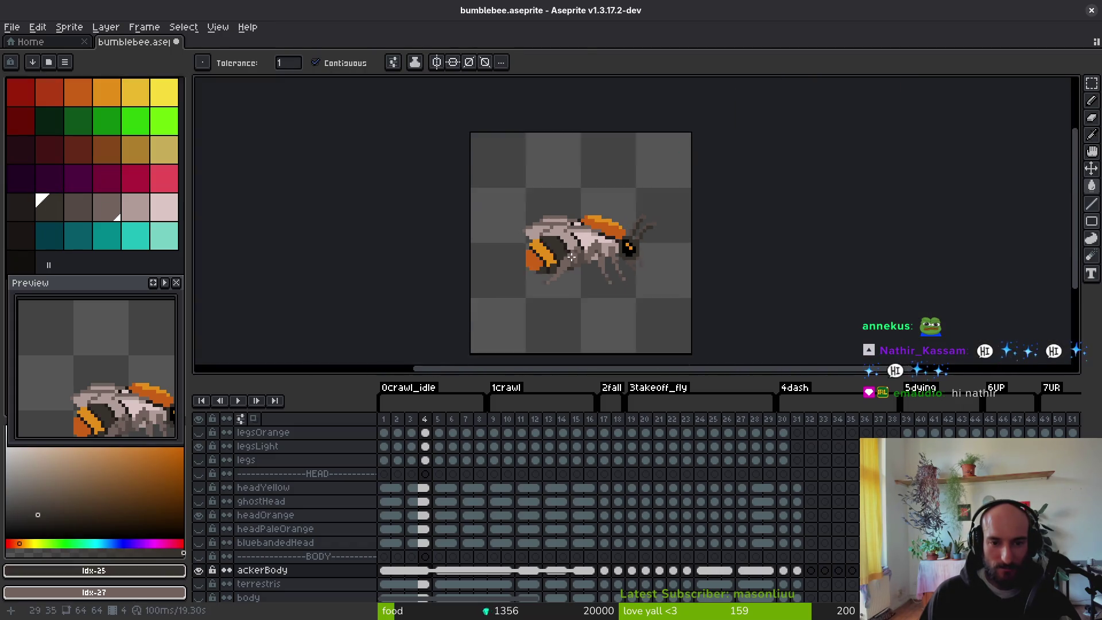
{"action": "scroll", "coordinate": [563, 228], "scroll_direction": "up", "scroll_amount": 3}
{"action": "left_click", "coordinate": [68, 201]}
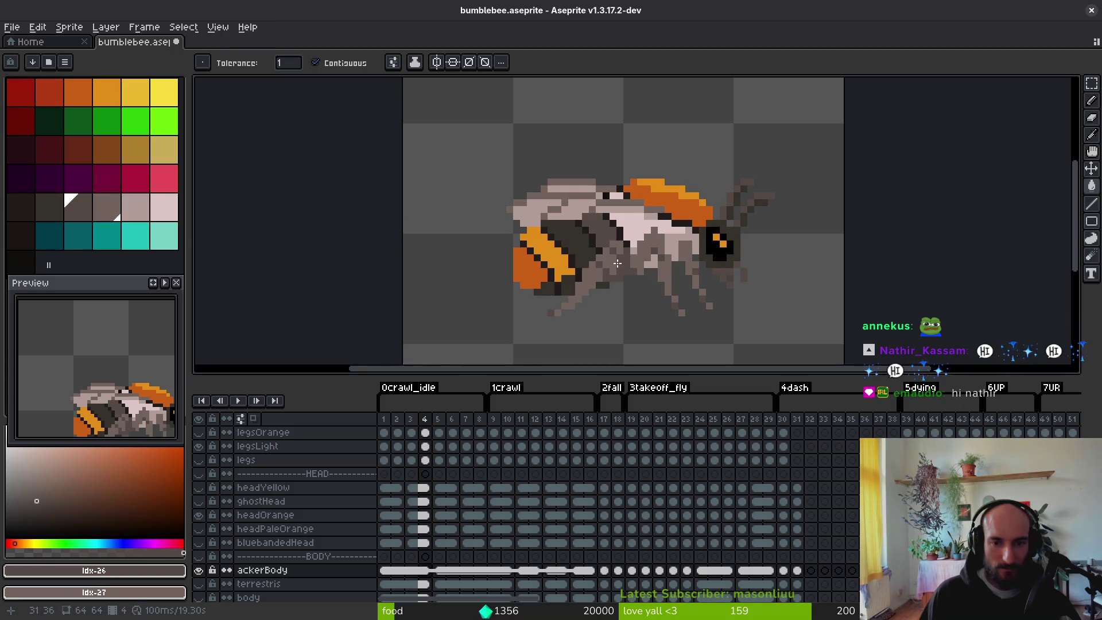
{"action": "left_click", "coordinate": [607, 229]}
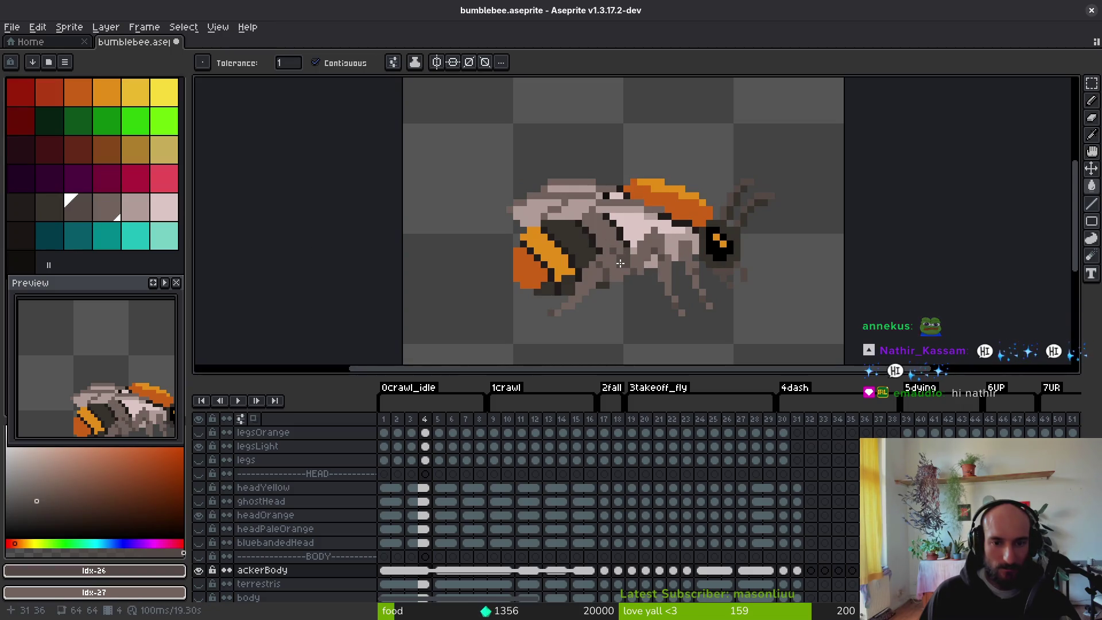
{"action": "key", "text": "ctrl+z"}
{"action": "left_click", "coordinate": [605, 234]}
{"action": "key", "text": "ctrl+z"}
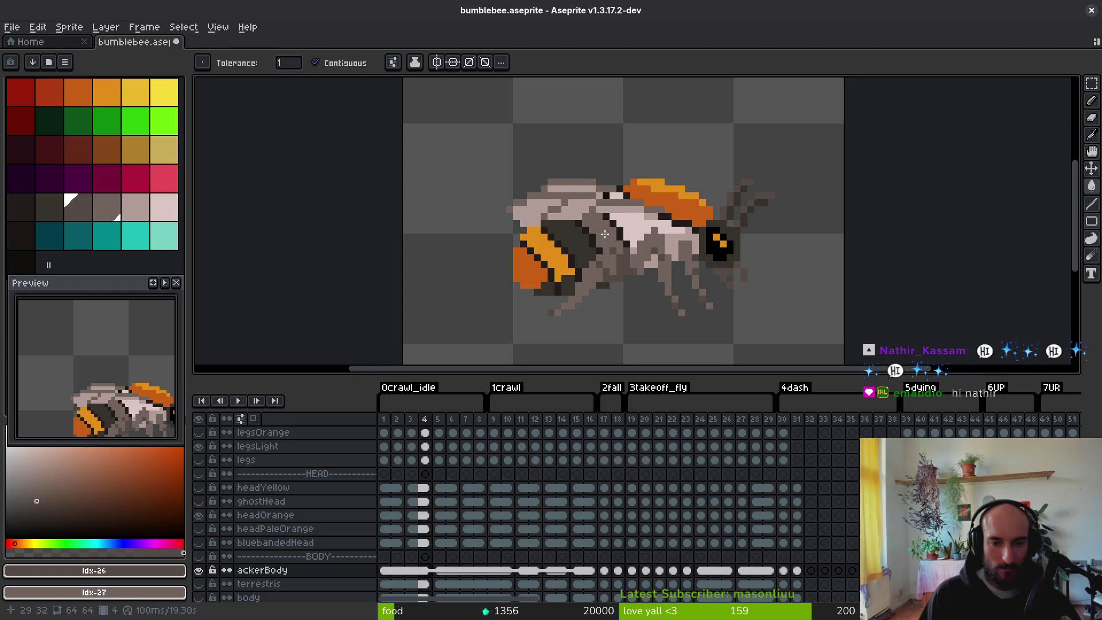
{"action": "scroll", "coordinate": [630, 275], "scroll_direction": "down", "scroll_amount": 2}
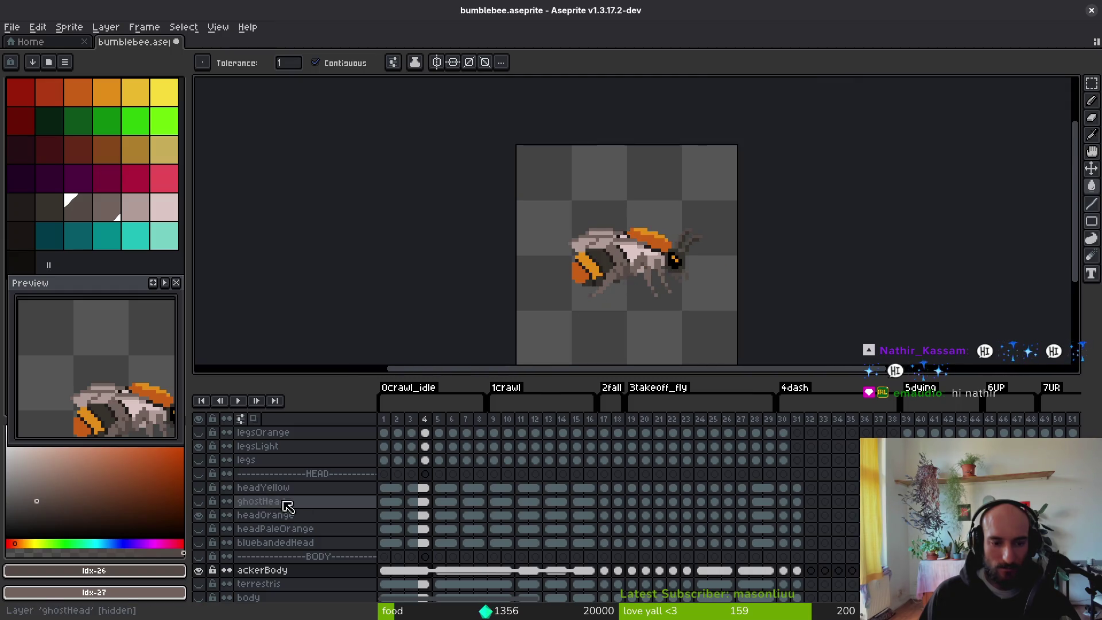
{"action": "left_click", "coordinate": [203, 446]}
{"action": "scroll", "coordinate": [660, 247], "scroll_direction": "up", "scroll_amount": 2}
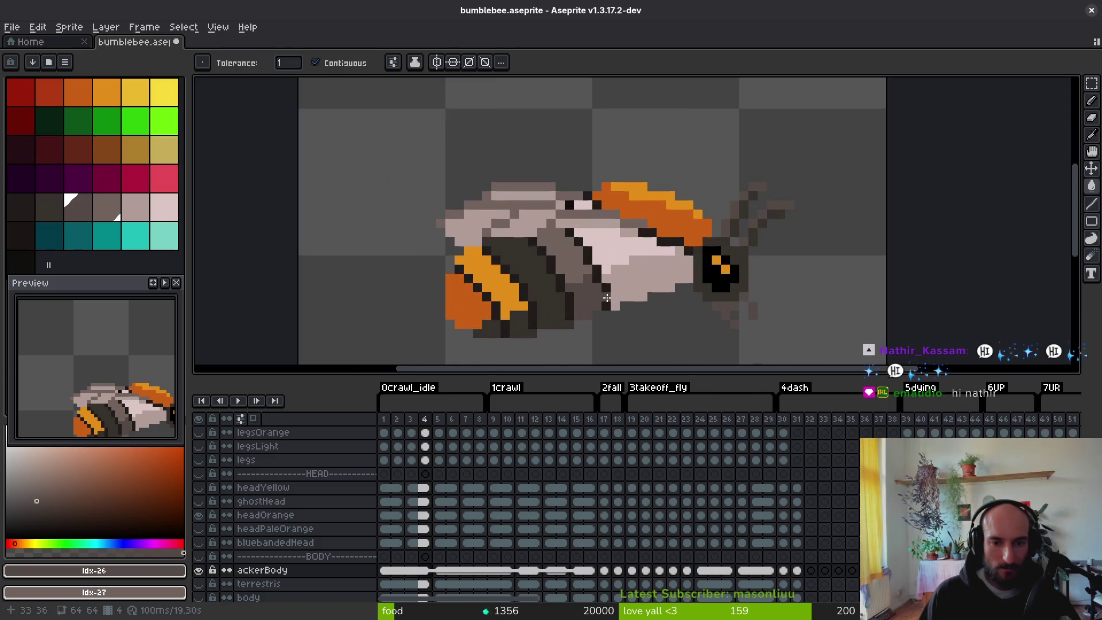
{"action": "scroll", "coordinate": [623, 290], "scroll_direction": "down", "scroll_amount": 2}
{"action": "left_click", "coordinate": [204, 459]}
{"action": "left_click", "coordinate": [203, 461]}
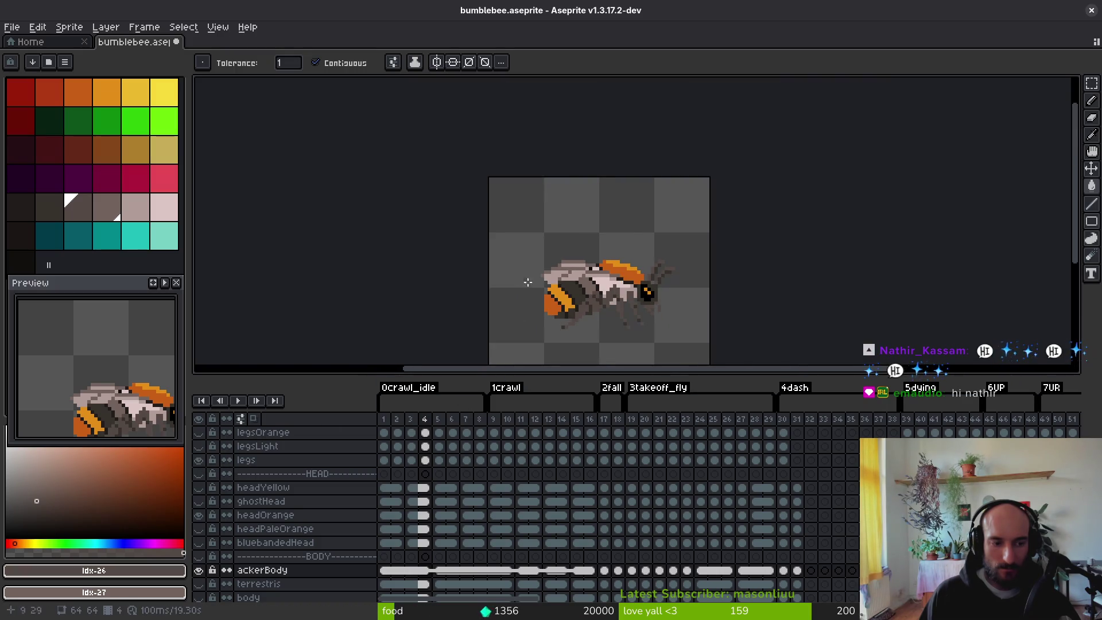
{"action": "scroll", "coordinate": [606, 313], "scroll_direction": "down", "scroll_amount": 4}
{"action": "scroll", "coordinate": [607, 317], "scroll_direction": "up", "scroll_amount": 4}
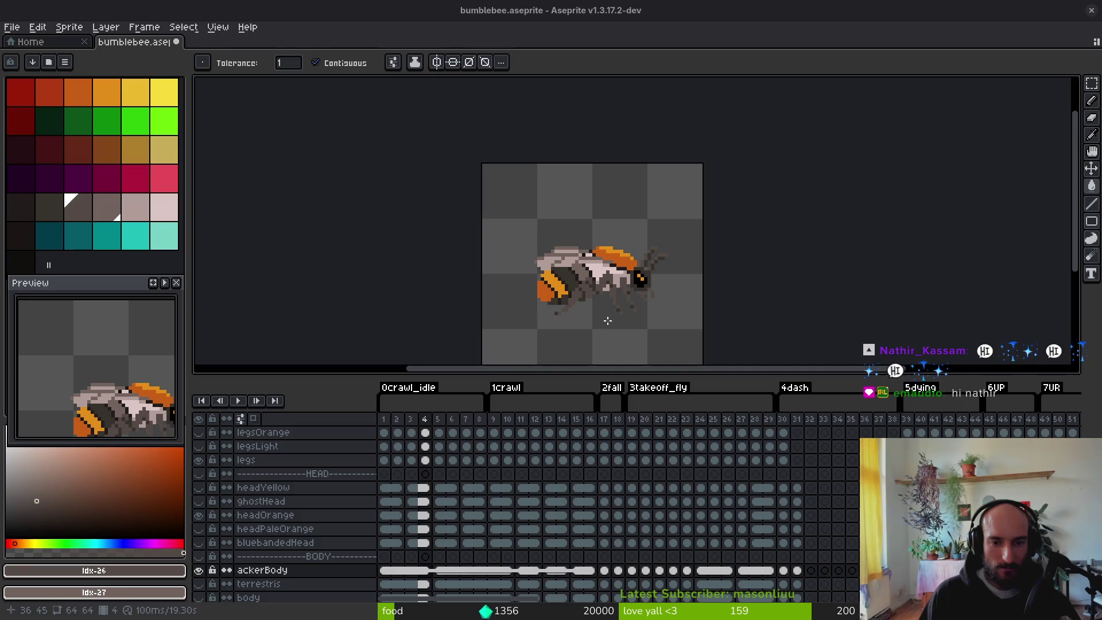
{"action": "key", "text": "alt+Tab"}
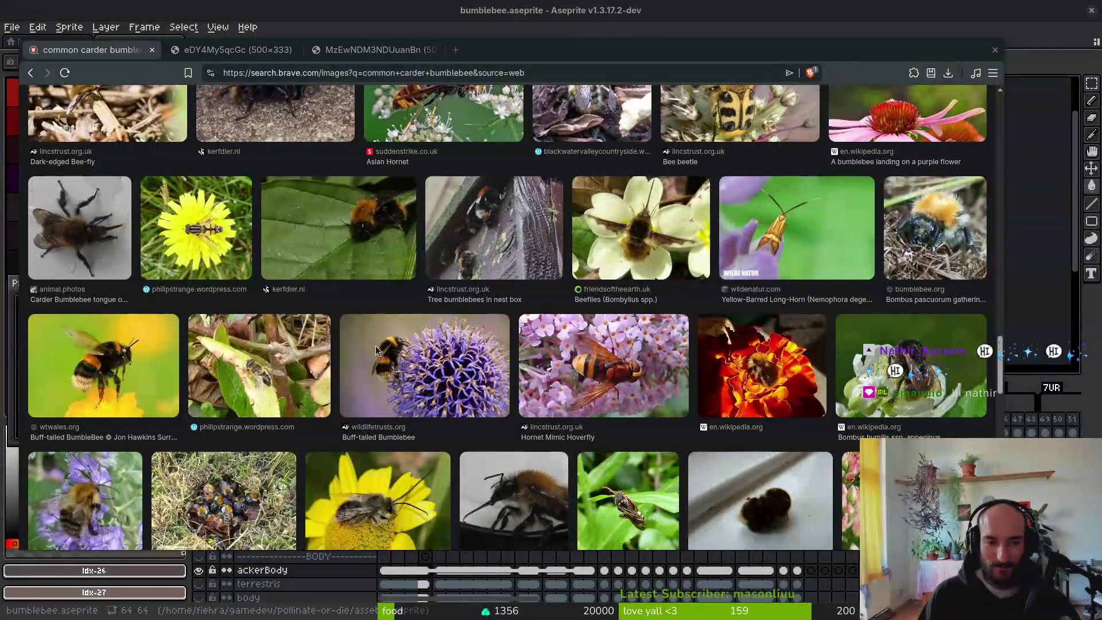
{"action": "key", "text": "alt+Tab"}
Step: Fill the grey body patch with orange sampled from the sprite
{"action": "key", "text": "alt+Tab"}
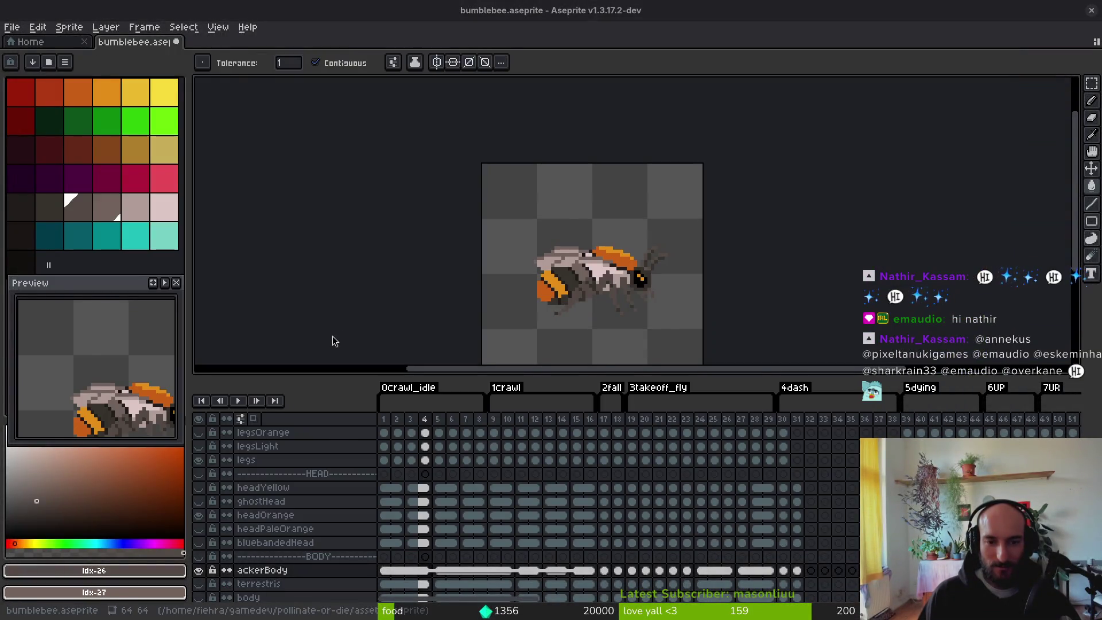
{"action": "key", "text": "alt+Tab"}
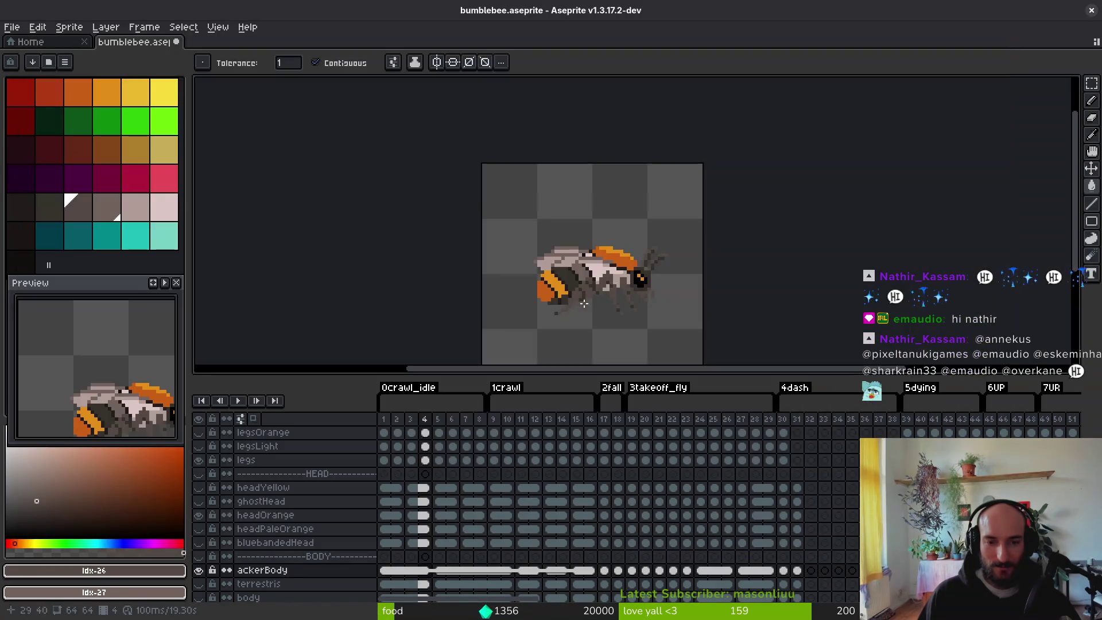
{"action": "scroll", "coordinate": [564, 211], "scroll_direction": "up", "scroll_amount": 5}
{"action": "left_click", "coordinate": [351, 278], "text": "alt"}
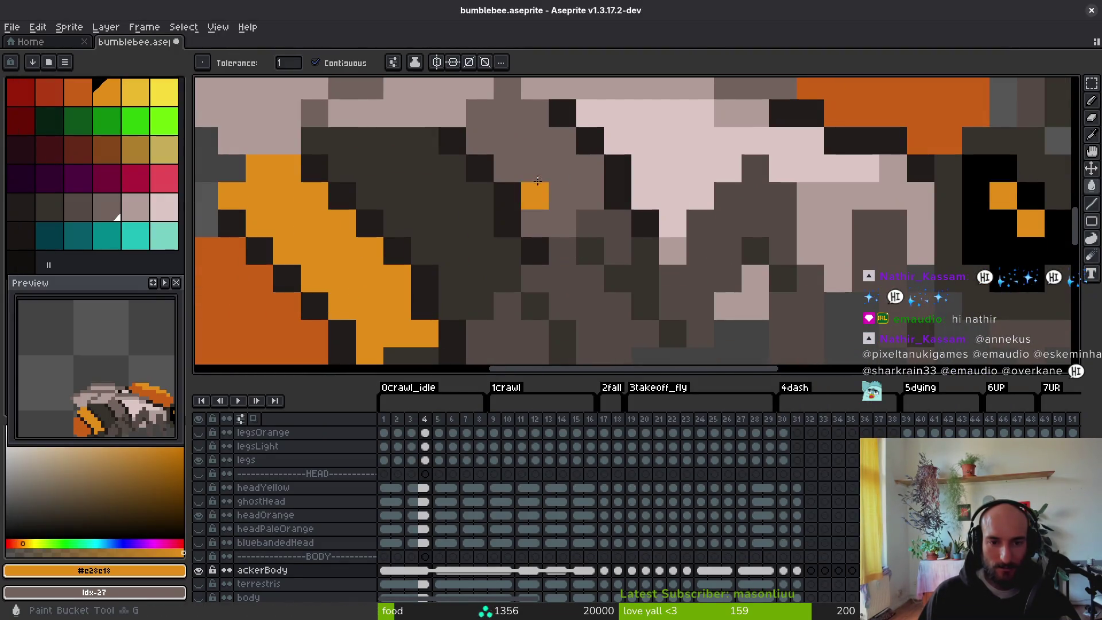
{"action": "left_click", "coordinate": [536, 167]}
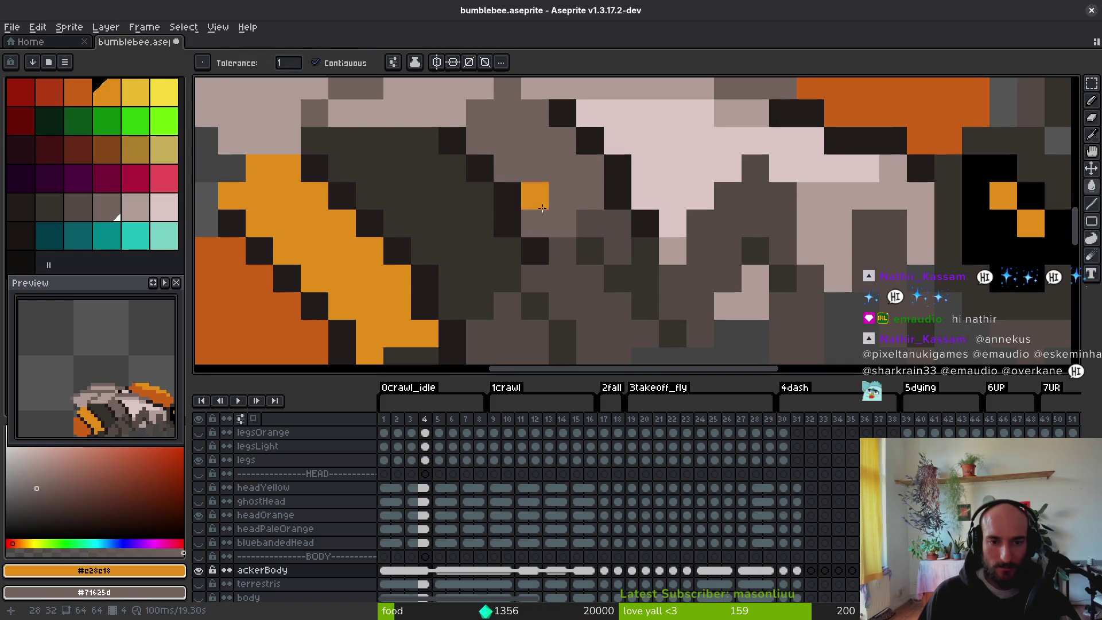
{"action": "left_click", "coordinate": [535, 195]}
Step: Refill the patch with the dark #36312c tone sampled from the body
{"action": "key", "text": "alt"}
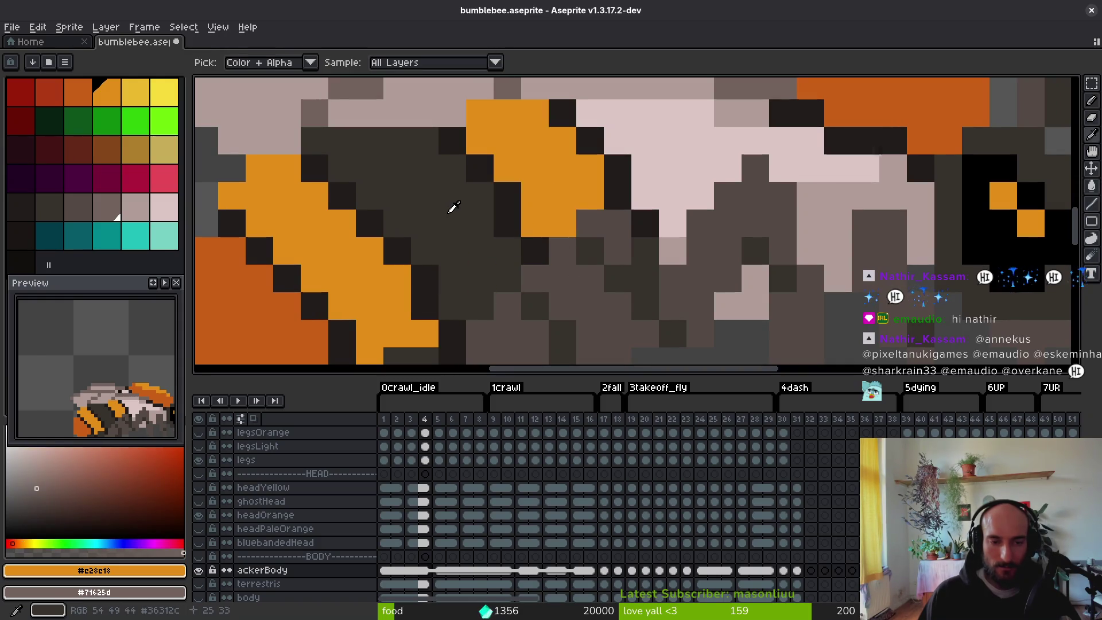
{"action": "left_click", "coordinate": [454, 208], "text": "alt"}
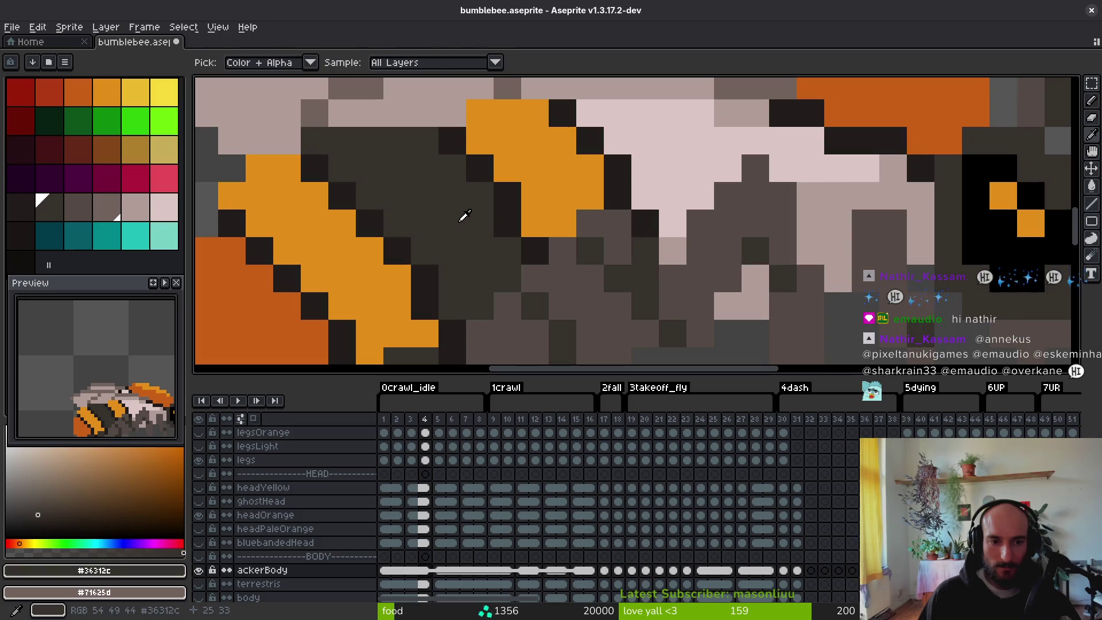
{"action": "left_click", "coordinate": [540, 154]}
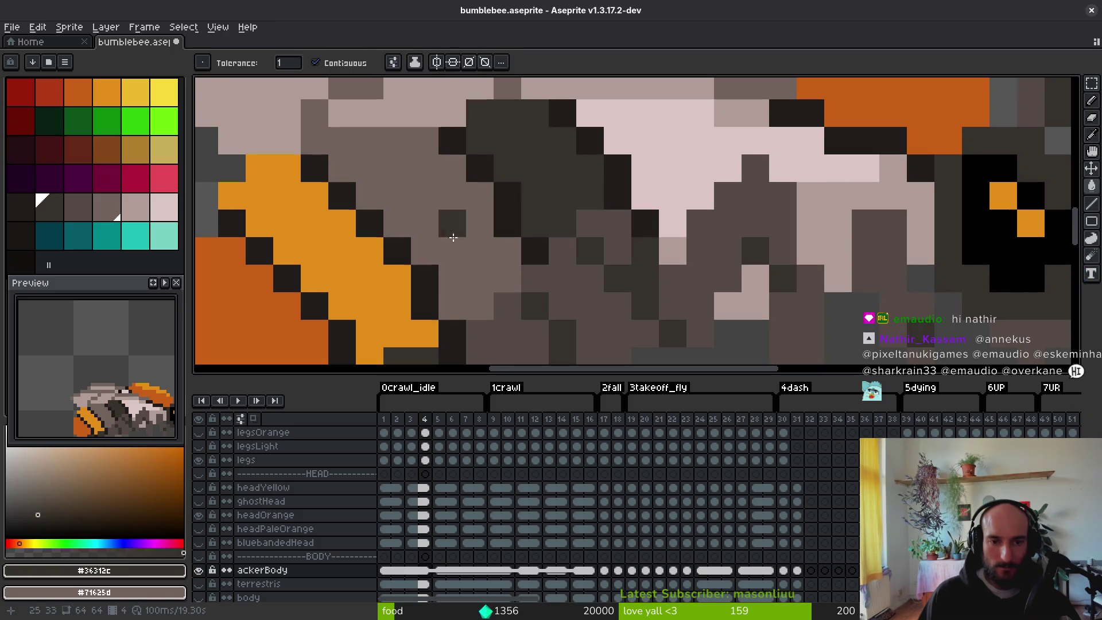
{"action": "scroll", "coordinate": [536, 281], "scroll_direction": "down", "scroll_amount": 5}
{"action": "scroll", "coordinate": [587, 335], "scroll_direction": "down", "scroll_amount": 1}
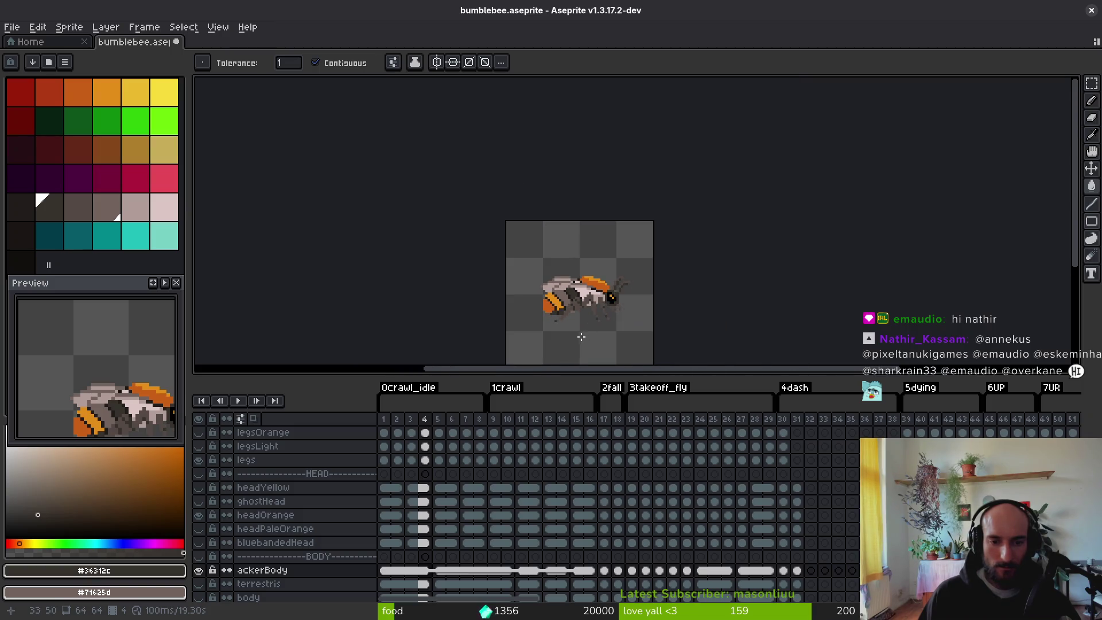
{"action": "scroll", "coordinate": [588, 321], "scroll_direction": "down", "scroll_amount": 3}
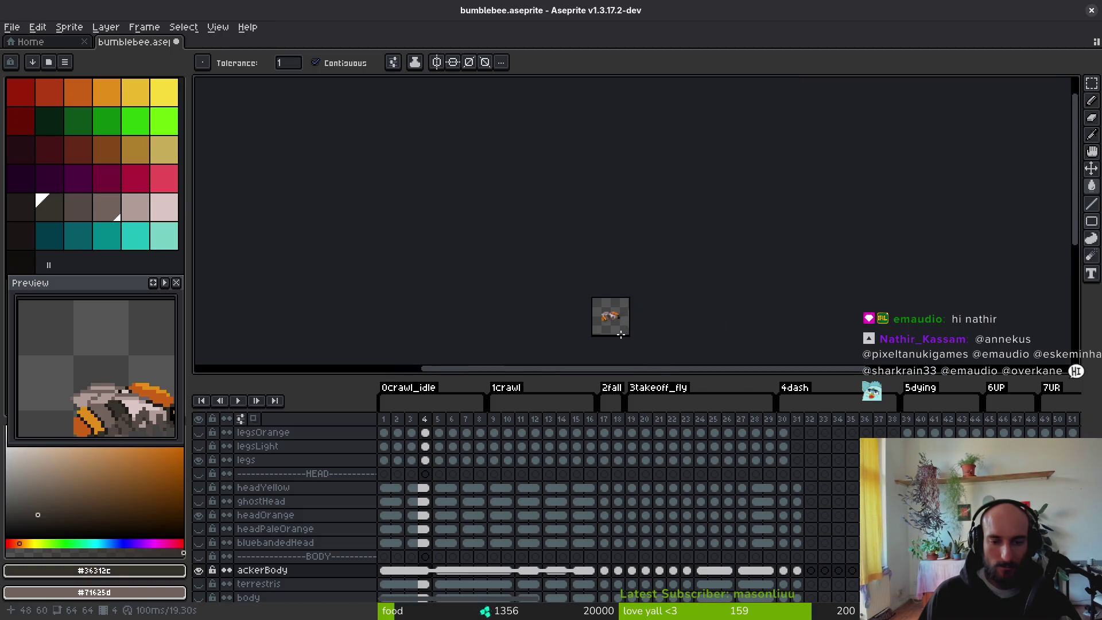
{"action": "scroll", "coordinate": [593, 313], "scroll_direction": "up", "scroll_amount": 1}
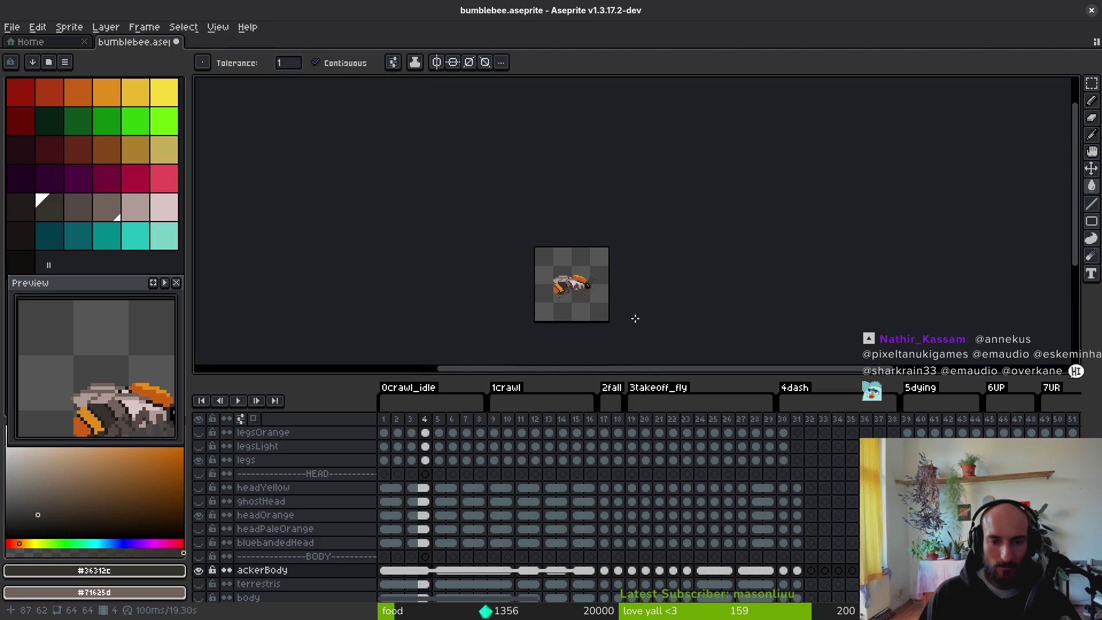
Step: Save the bumblebee sprite, then undo and redo the last fill to compare
{"action": "key", "text": "ctrl+y"}
{"action": "scroll", "coordinate": [595, 310], "scroll_direction": "up", "scroll_amount": 2}
{"action": "key", "text": "ctrl+s"}
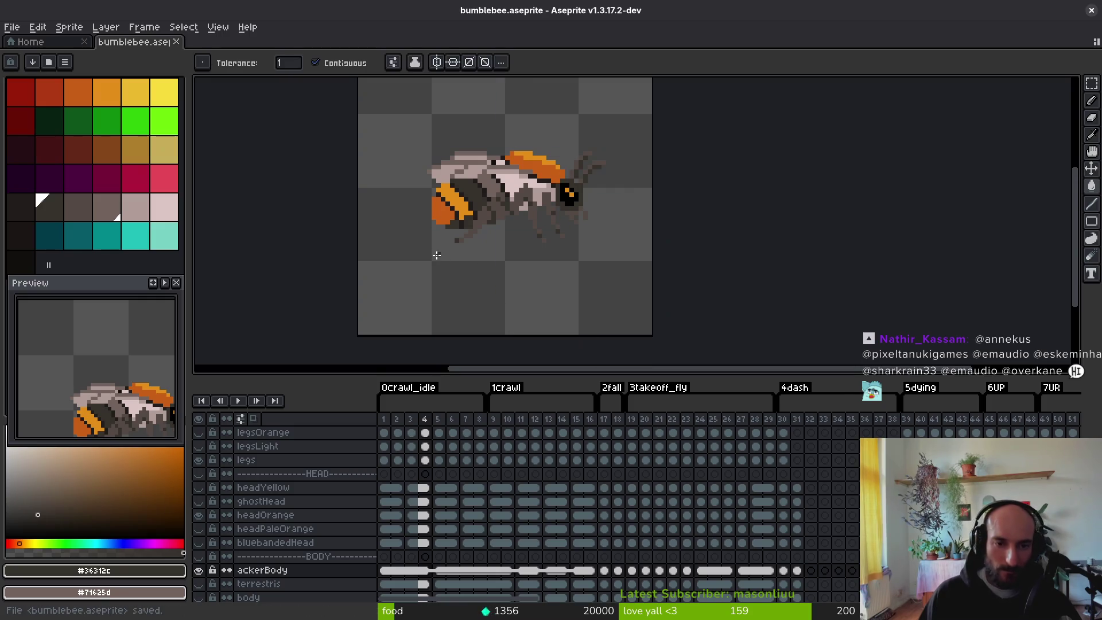
{"action": "key", "text": "ctrl+z"}
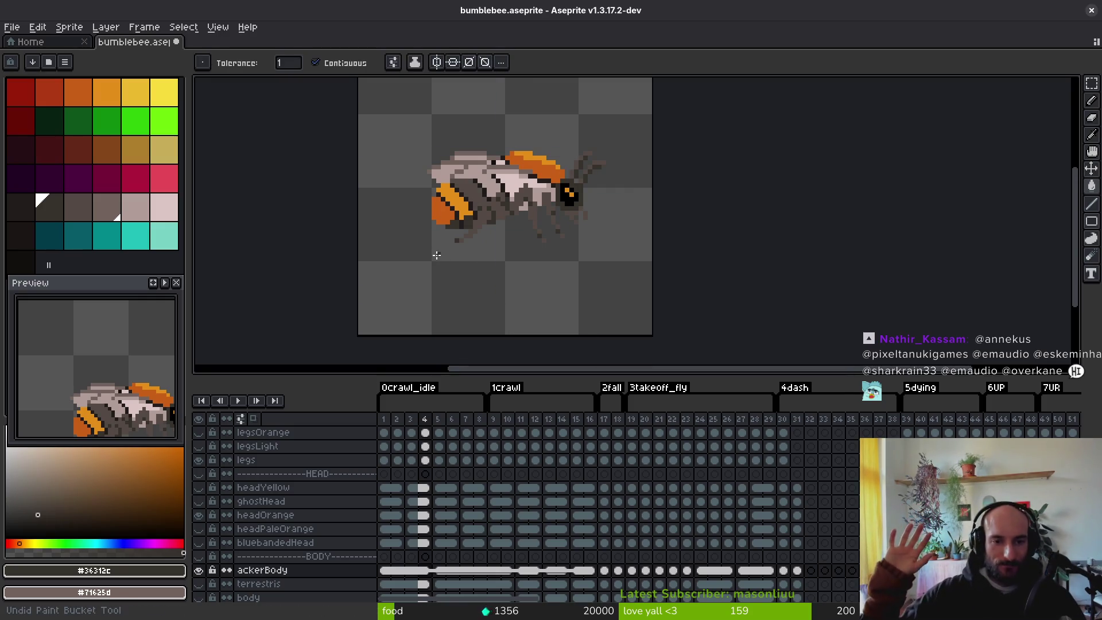
{"action": "key", "text": "ctrl+y"}
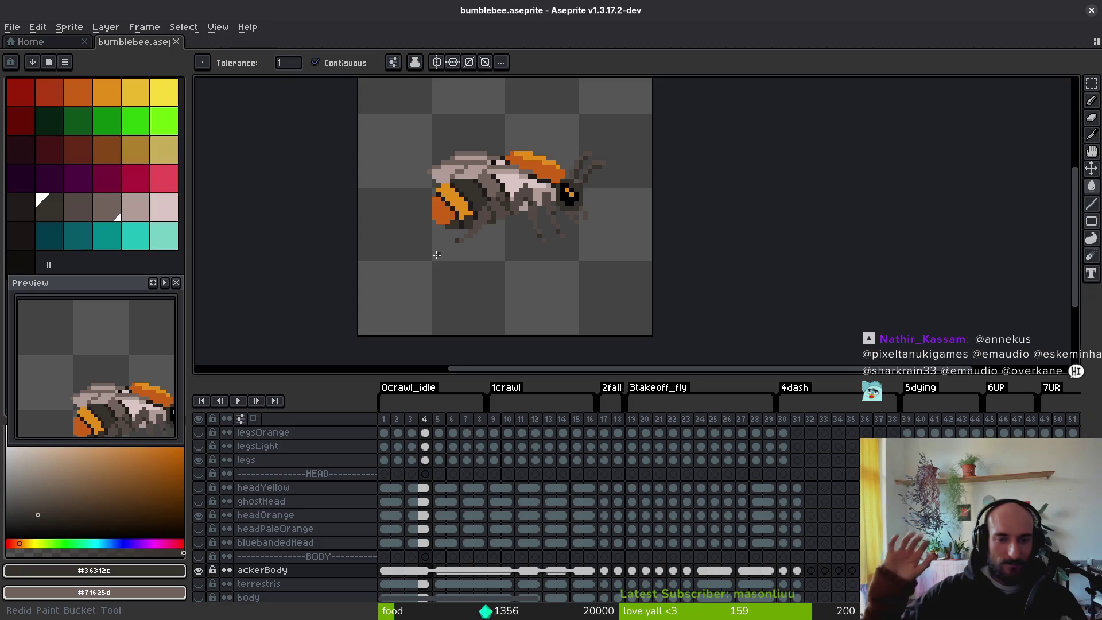
{"action": "scroll", "coordinate": [503, 242], "scroll_direction": "up", "scroll_amount": 1}
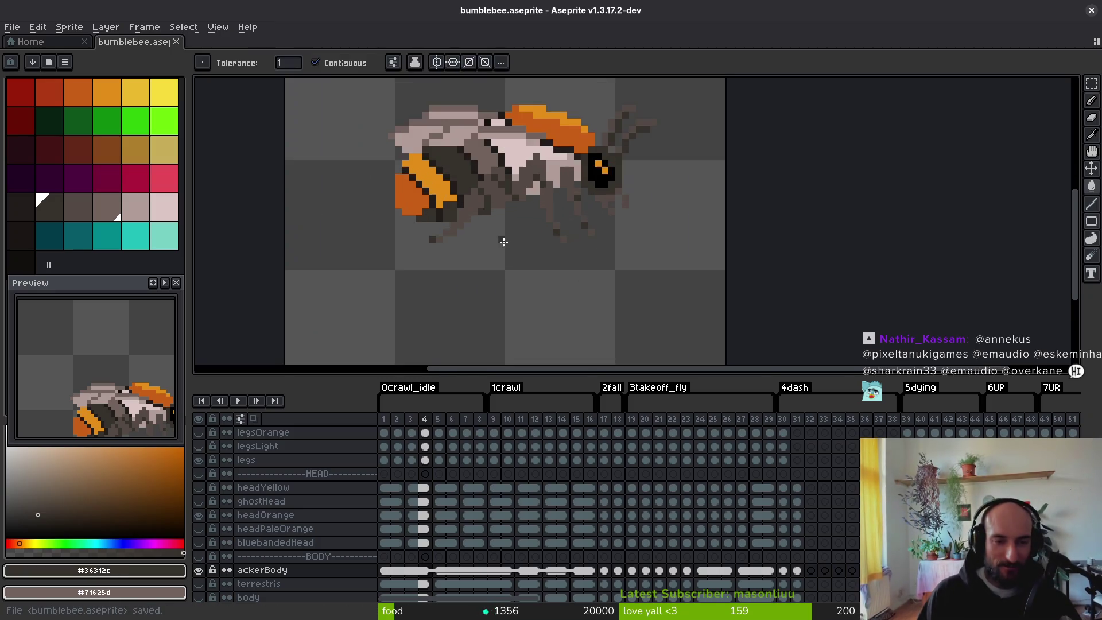
Step: Flip between frames 4 and 5 to compare the shading, ending on frame 4
{"action": "key", "text": "i"}
{"action": "key", "text": "Right"}
{"action": "key", "text": "Left"}
{"action": "key", "text": "Right"}
{"action": "key", "text": "Left"}
{"action": "key", "text": "Right"}
{"action": "key", "text": "Left"}
{"action": "key", "text": "Right"}
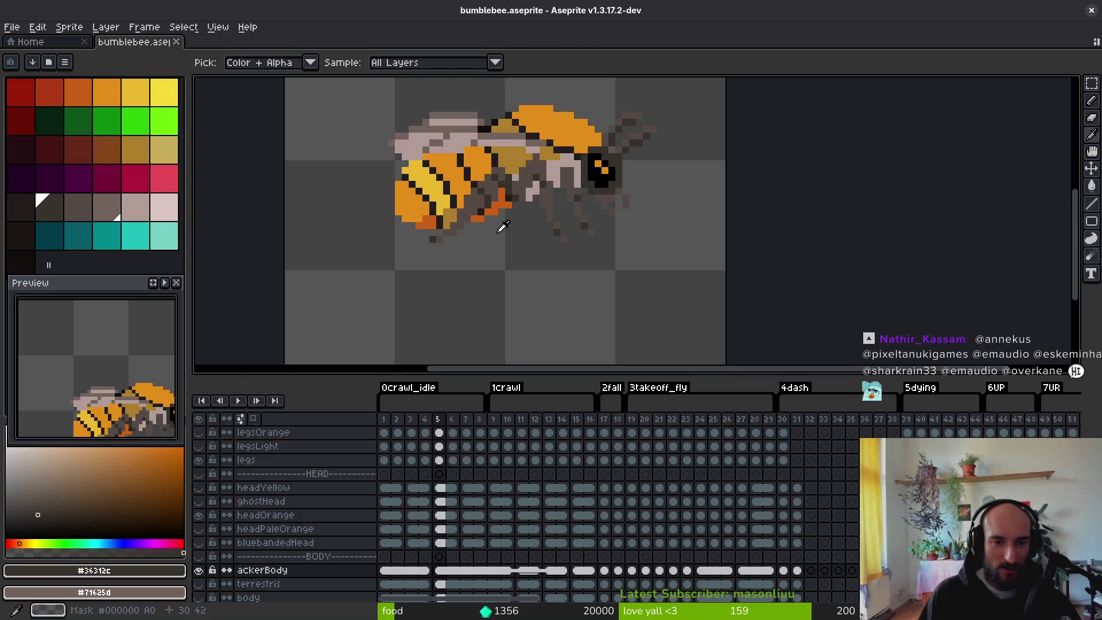
{"action": "key", "text": "g"}
{"action": "key", "text": "i"}
{"action": "key", "text": "Left"}
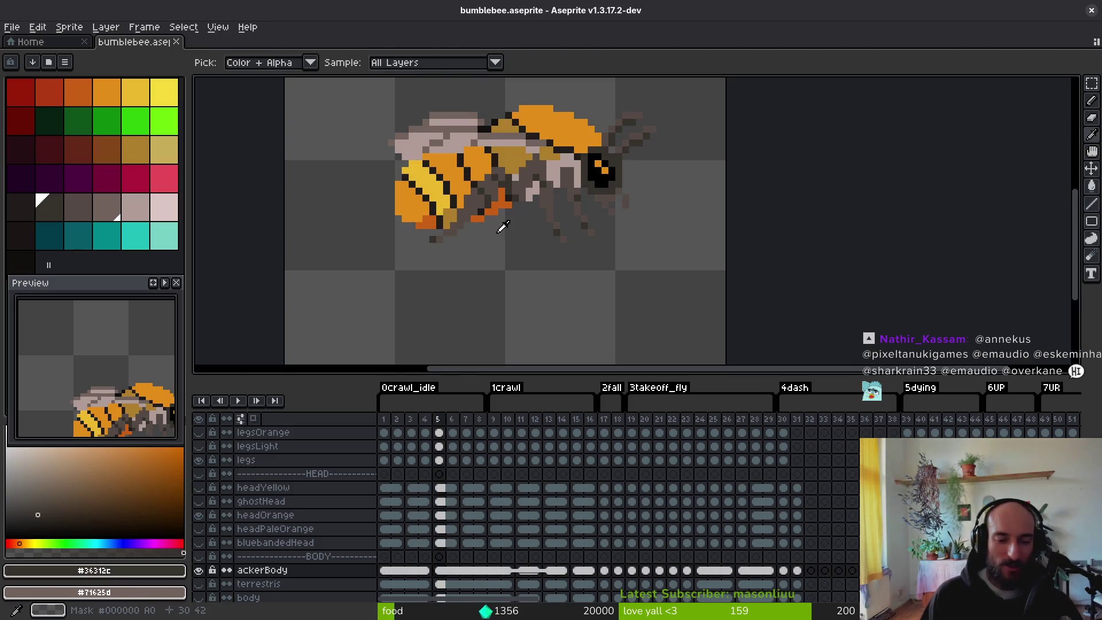
{"action": "key", "text": "g"}
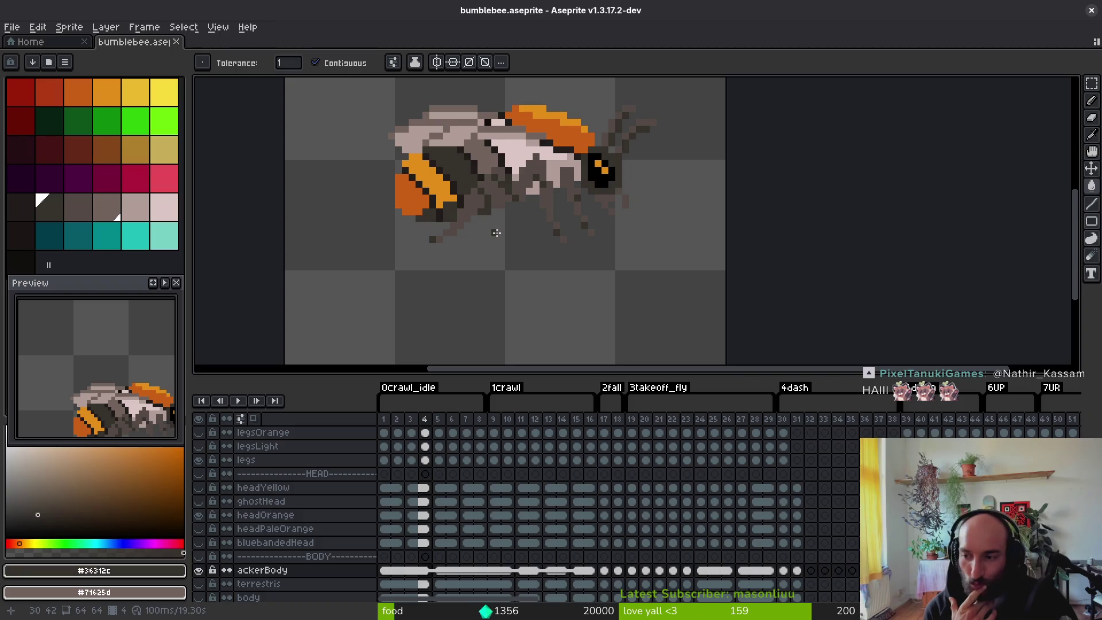
{"action": "key", "text": "i"}
{"action": "key", "text": "g"}
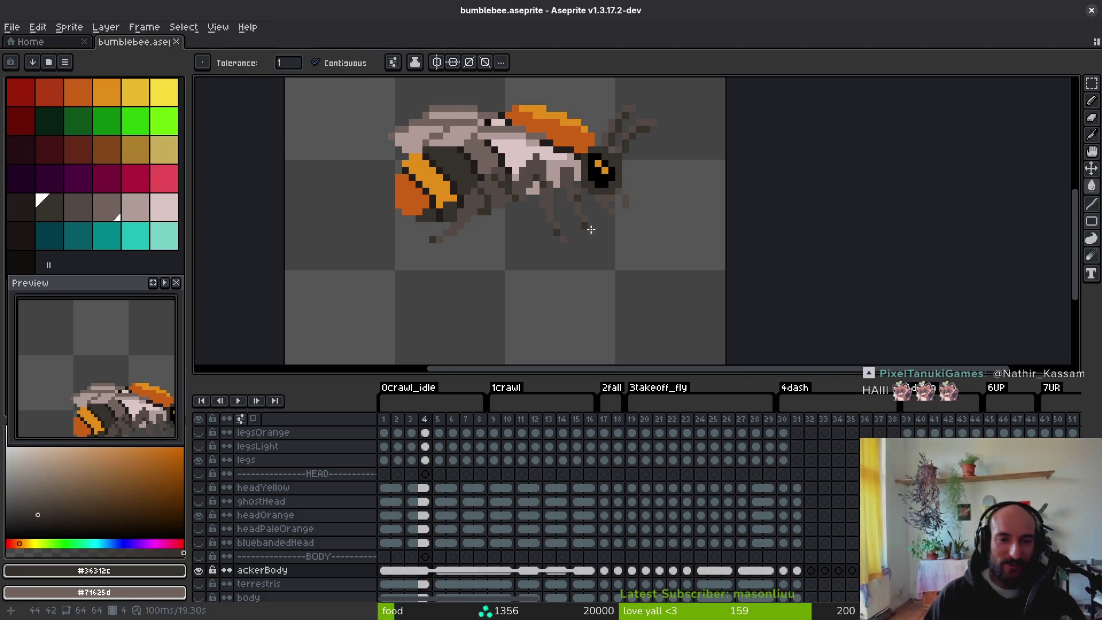
Step: Pan the sprite to the left of the view and bring the browser forward
{"action": "scroll", "coordinate": [591, 229], "scroll_direction": "down", "scroll_amount": 4}
{"action": "scroll", "coordinate": [602, 241], "scroll_direction": "up", "scroll_amount": 3}
{"action": "left_click_drag", "start_coordinate": [602, 241], "coordinate": [401, 263]}
{"action": "key", "text": "i"}
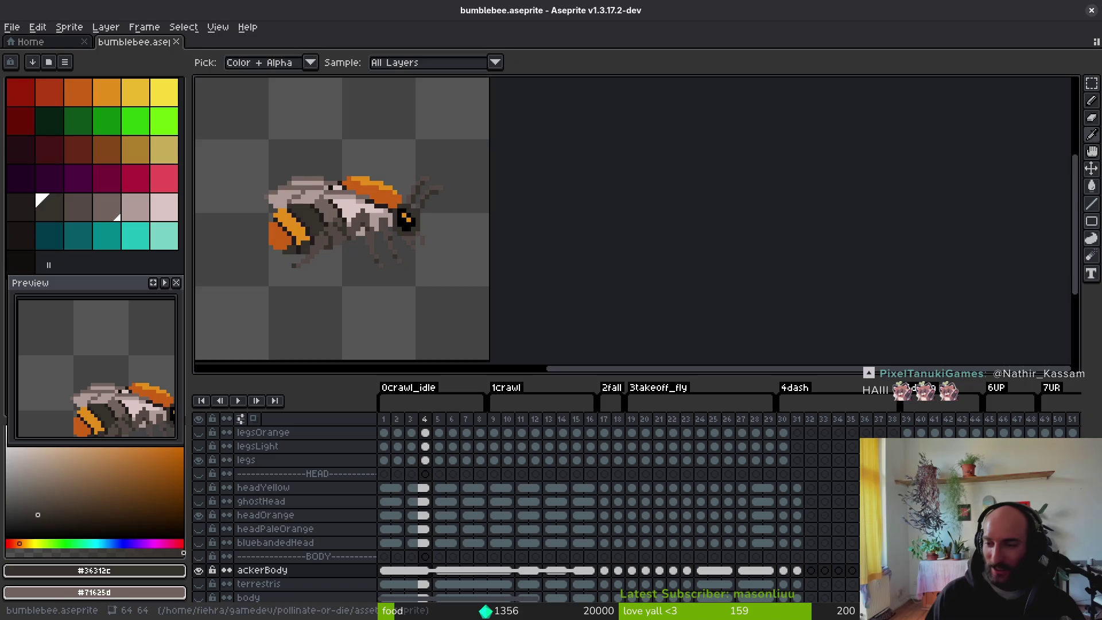
{"action": "key", "text": "alt+Tab"}
{"action": "key", "text": "alt+Tab"}
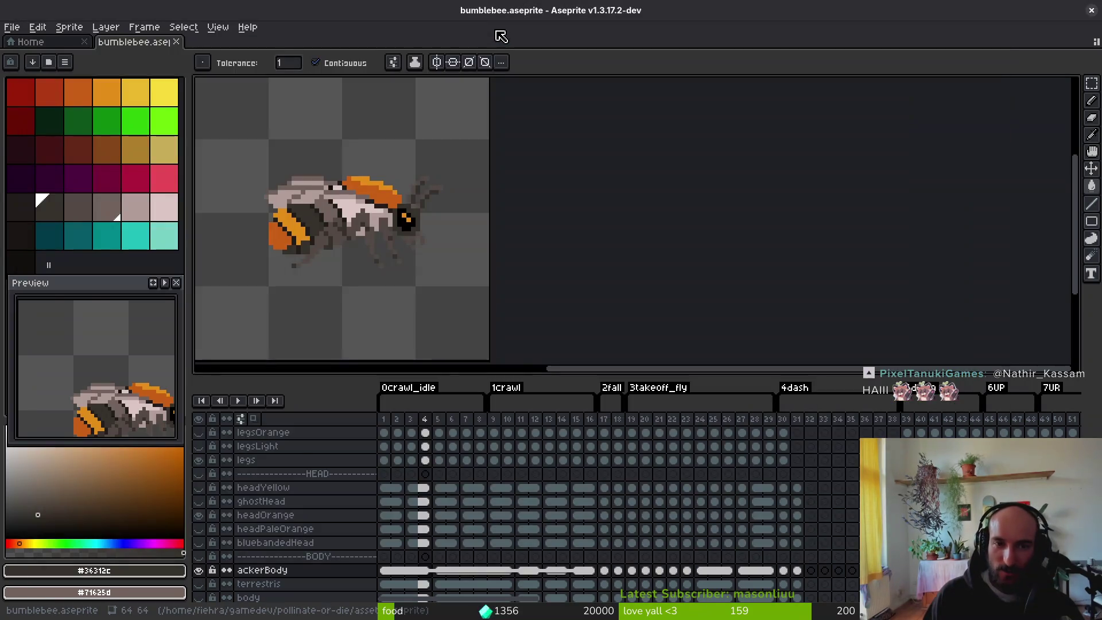
{"action": "key", "text": "alt+Tab"}
Step: Move Brave to the right beside the sprite and scroll the image results
{"action": "mouse_move", "coordinate": [486, 46]}
{"action": "left_mouse_down"}
{"action": "mouse_move", "coordinate": [1078, 42]}
{"action": "mouse_move", "coordinate": [996, 42]}
{"action": "left_mouse_up"}
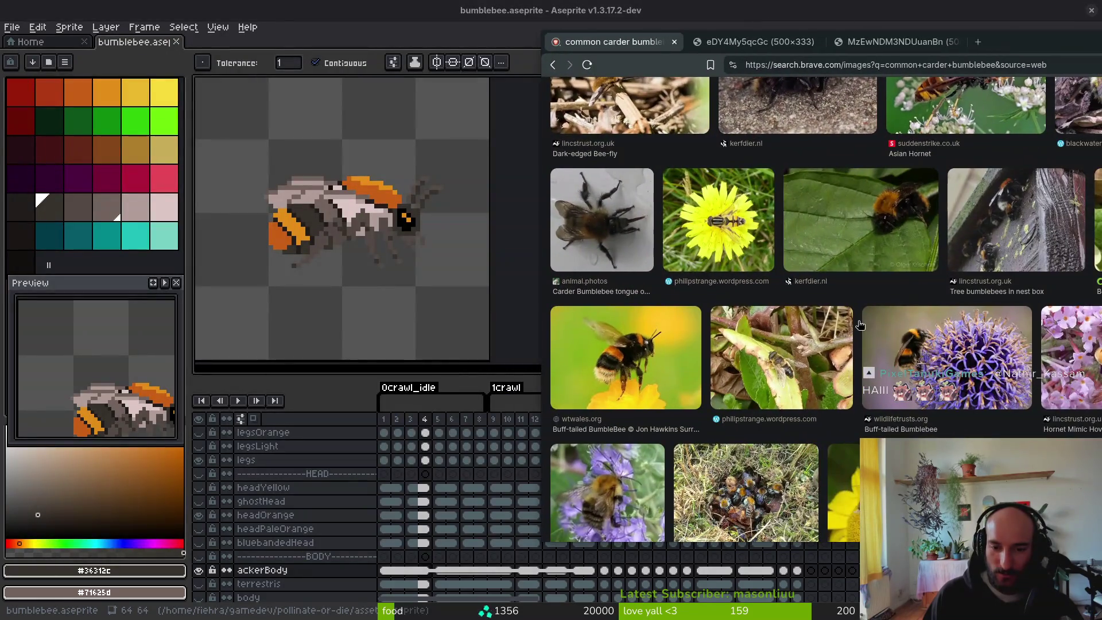
{"action": "scroll", "coordinate": [981, 230], "scroll_direction": "up", "scroll_amount": 4}
{"action": "scroll", "coordinate": [722, 334], "scroll_direction": "down", "scroll_amount": 5}
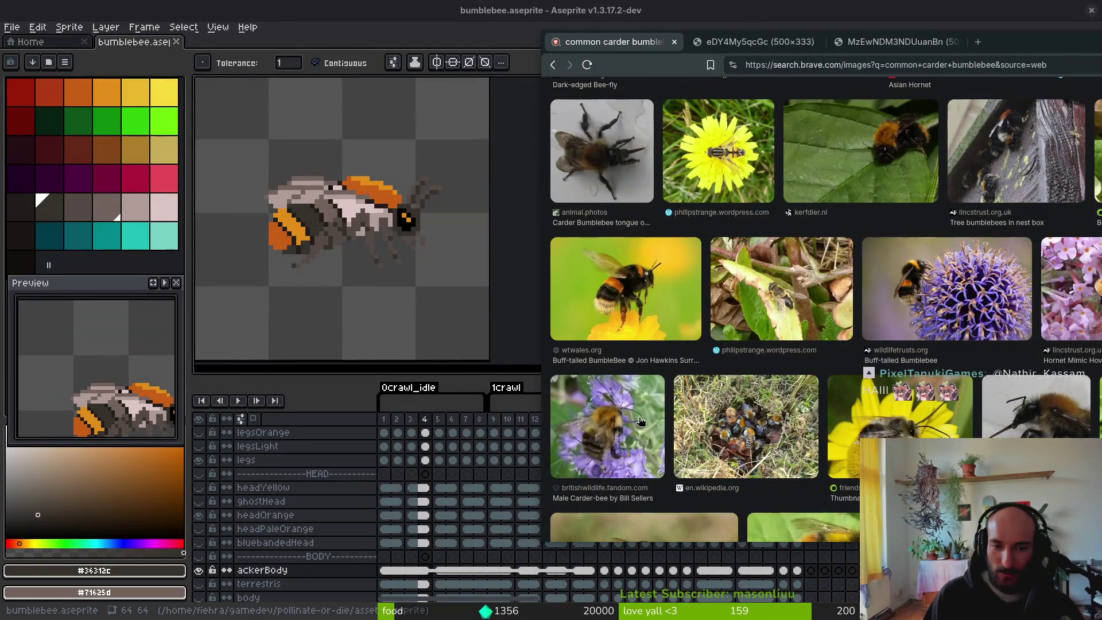
{"action": "scroll", "coordinate": [640, 422], "scroll_direction": "down", "scroll_amount": 6}
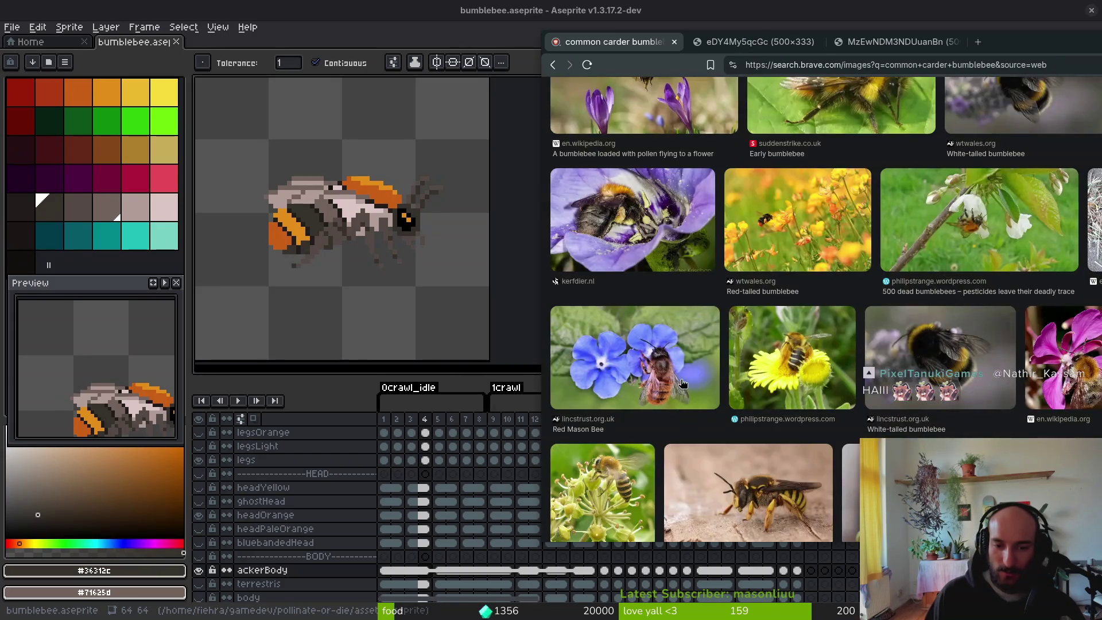
{"action": "scroll", "coordinate": [682, 383], "scroll_direction": "down", "scroll_amount": 8}
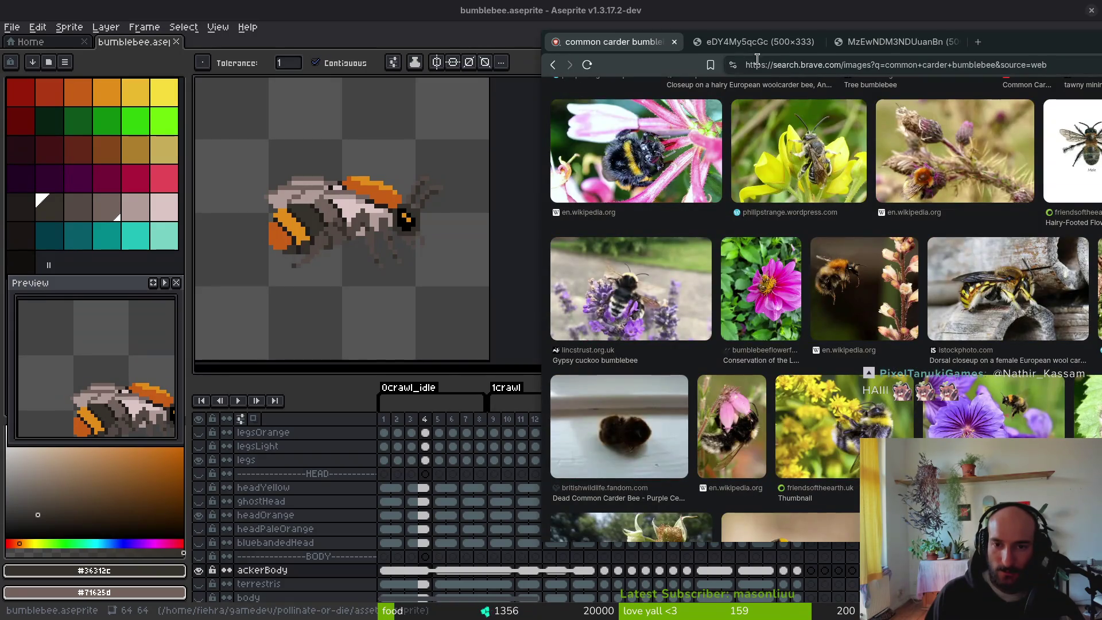
Step: Open iNaturalist's Bombus pascuorum results from the 'inatu' address-bar suggestion
{"action": "left_click", "coordinate": [853, 64]}
{"action": "type", "text": "inatu"}
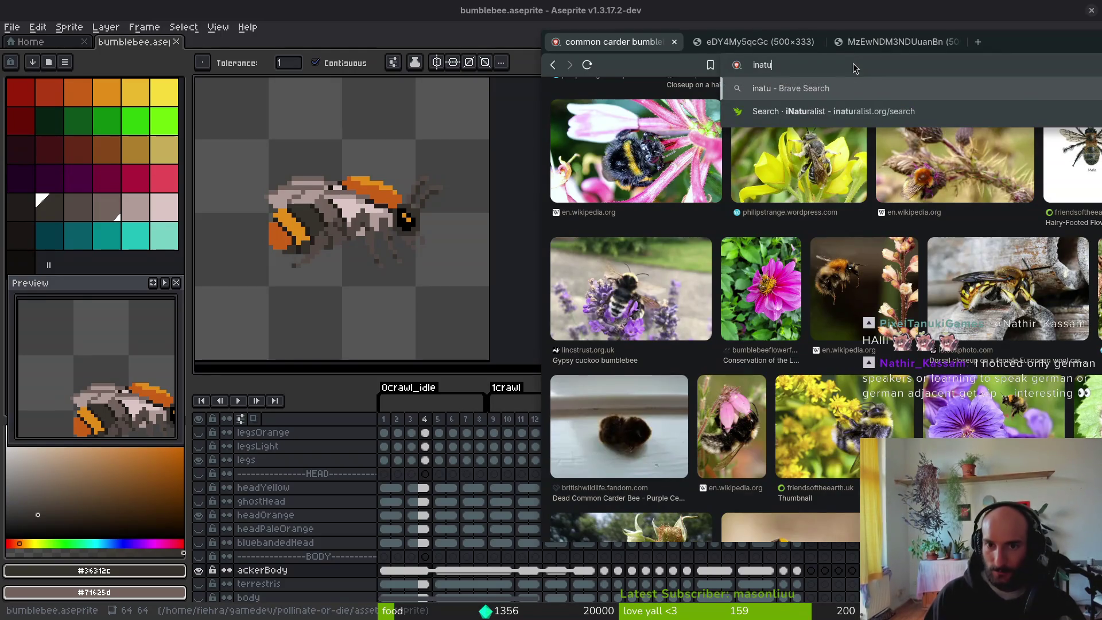
{"action": "left_click", "coordinate": [845, 110]}
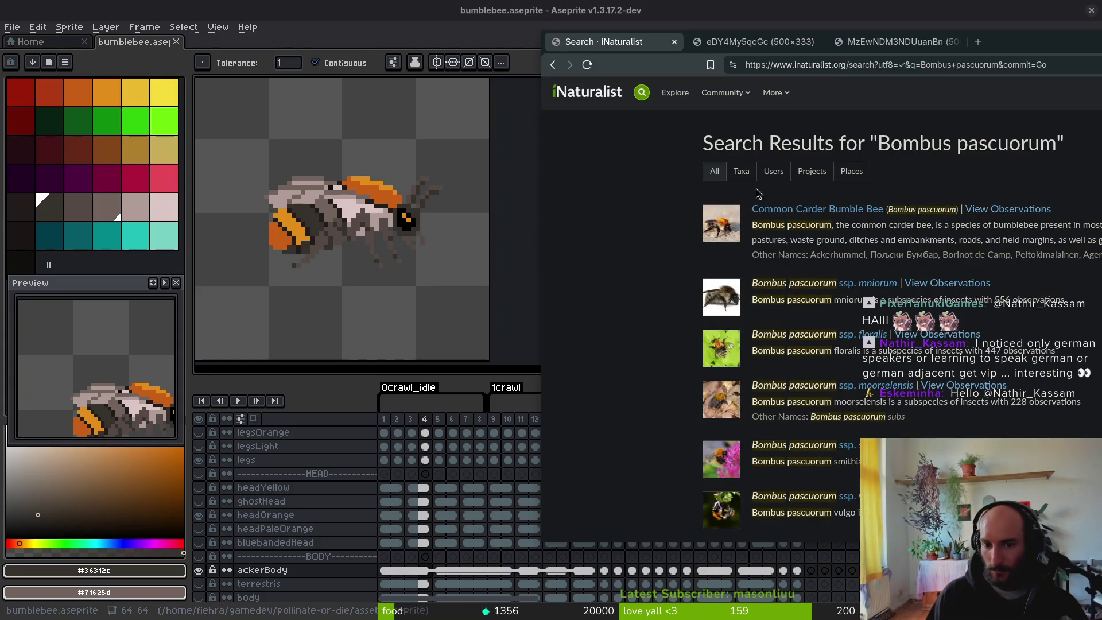
Step: Open the Common Carder Bumble Bee species page and browse its photos
{"action": "left_click", "coordinate": [786, 210]}
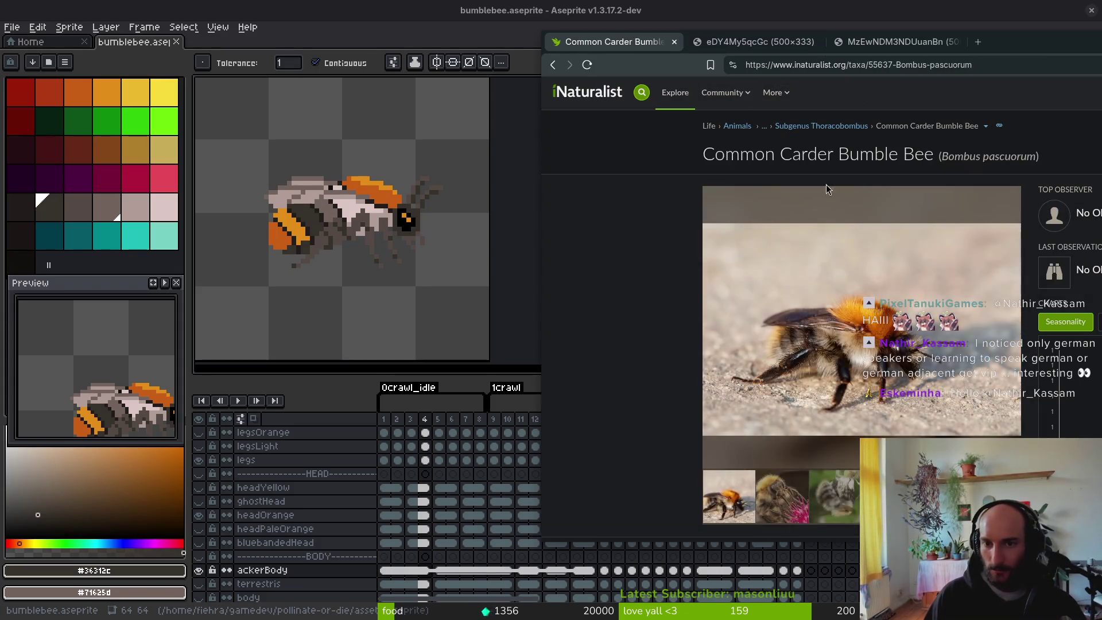
{"action": "left_click", "coordinate": [803, 315]}
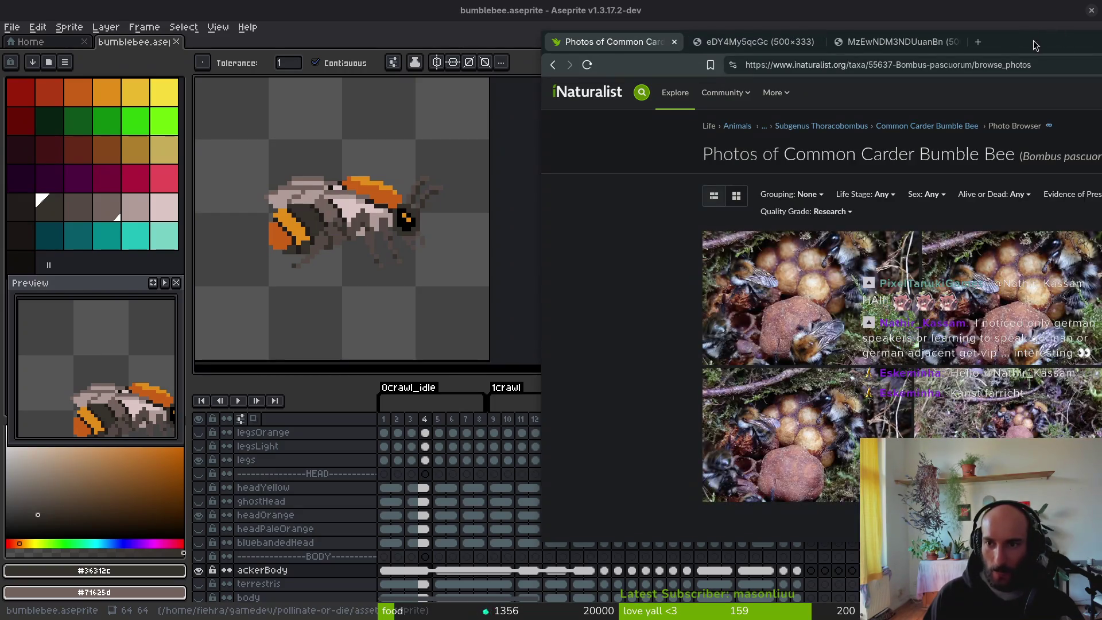
{"action": "scroll", "coordinate": [884, 287], "scroll_direction": "down", "scroll_amount": 5}
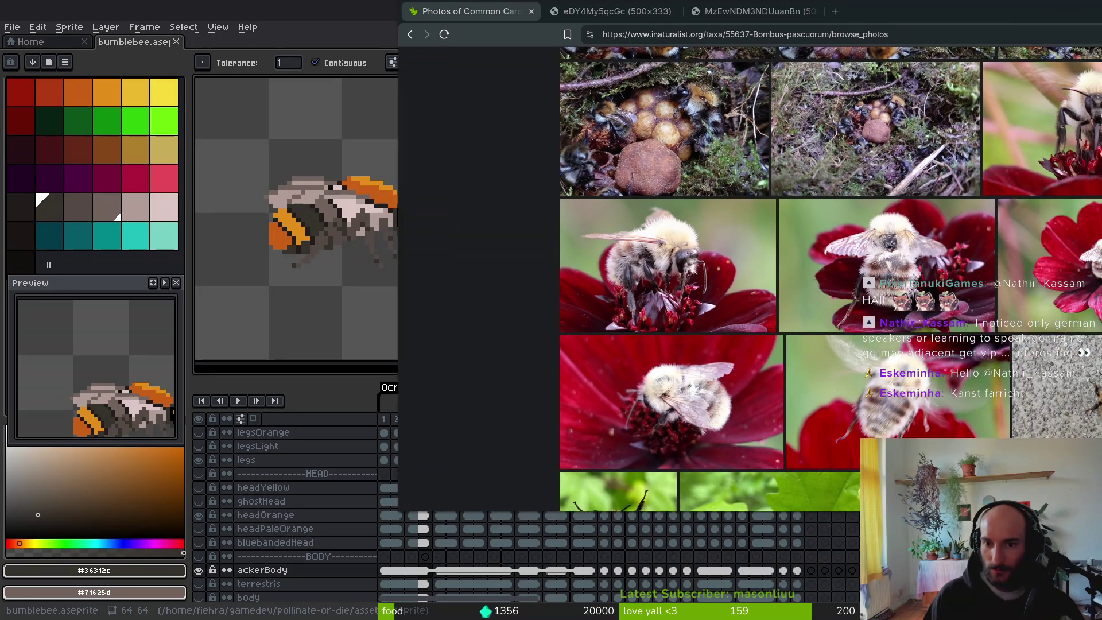
{"action": "scroll", "coordinate": [928, 327], "scroll_direction": "down", "scroll_amount": 3}
{"action": "scroll", "coordinate": [928, 327], "scroll_direction": "down", "scroll_amount": 3}
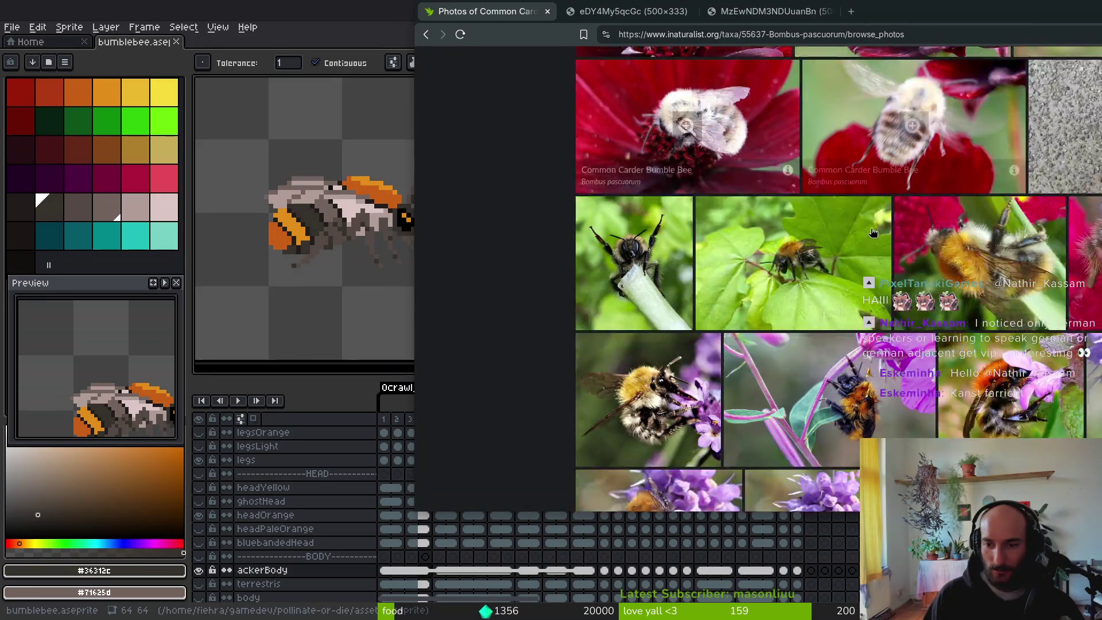
{"action": "scroll", "coordinate": [927, 327], "scroll_direction": "down", "scroll_amount": 2}
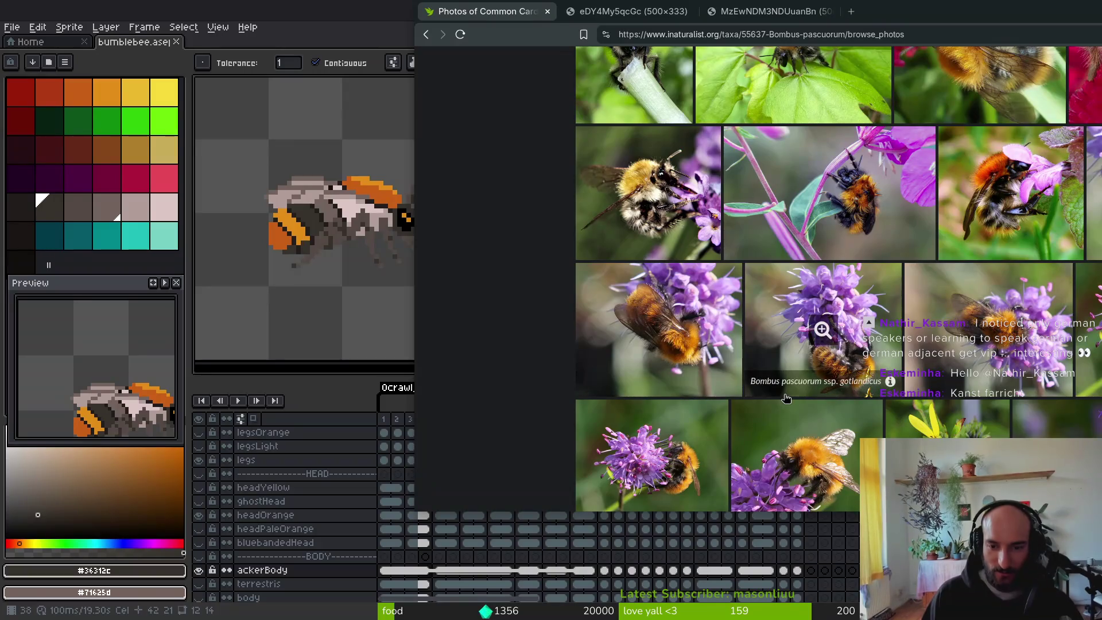
Step: Preview the orange bee on pink flowers photo, then close it
{"action": "right_click", "coordinate": [978, 194]}
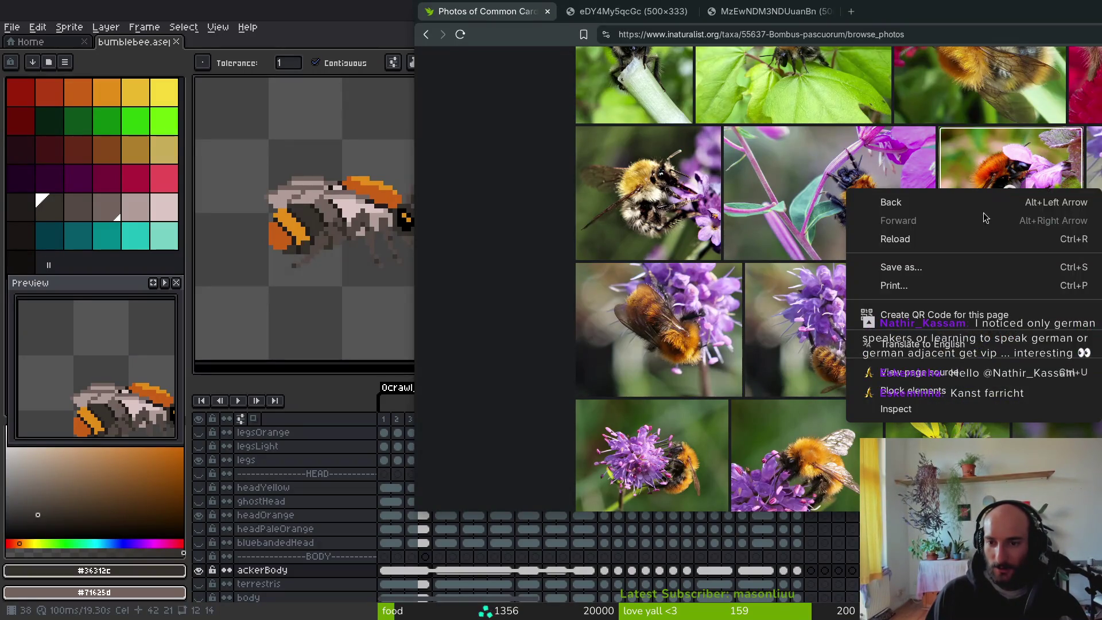
{"action": "key", "text": "Escape"}
{"action": "left_click", "coordinate": [982, 167]}
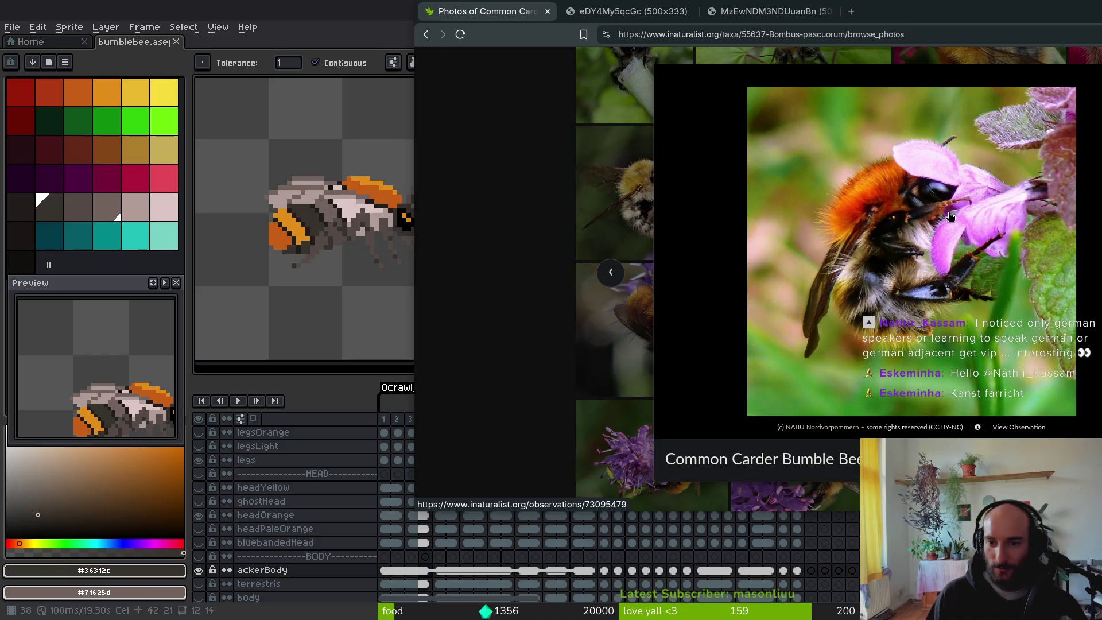
{"action": "key", "text": "Escape"}
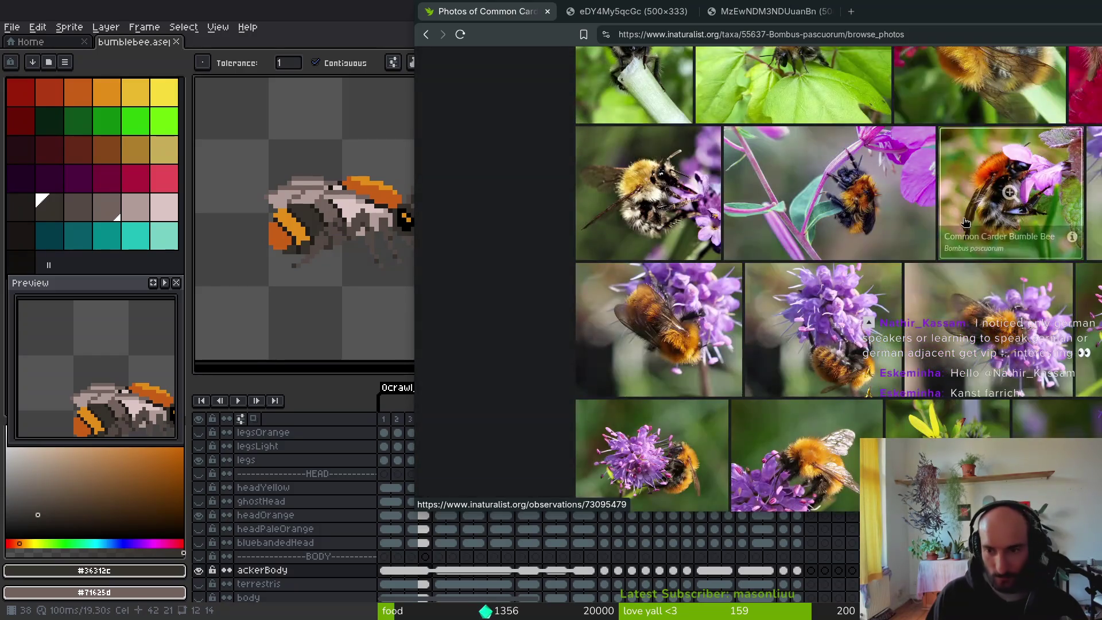
{"action": "right_click", "coordinate": [998, 182]}
{"action": "key", "text": "Escape"}
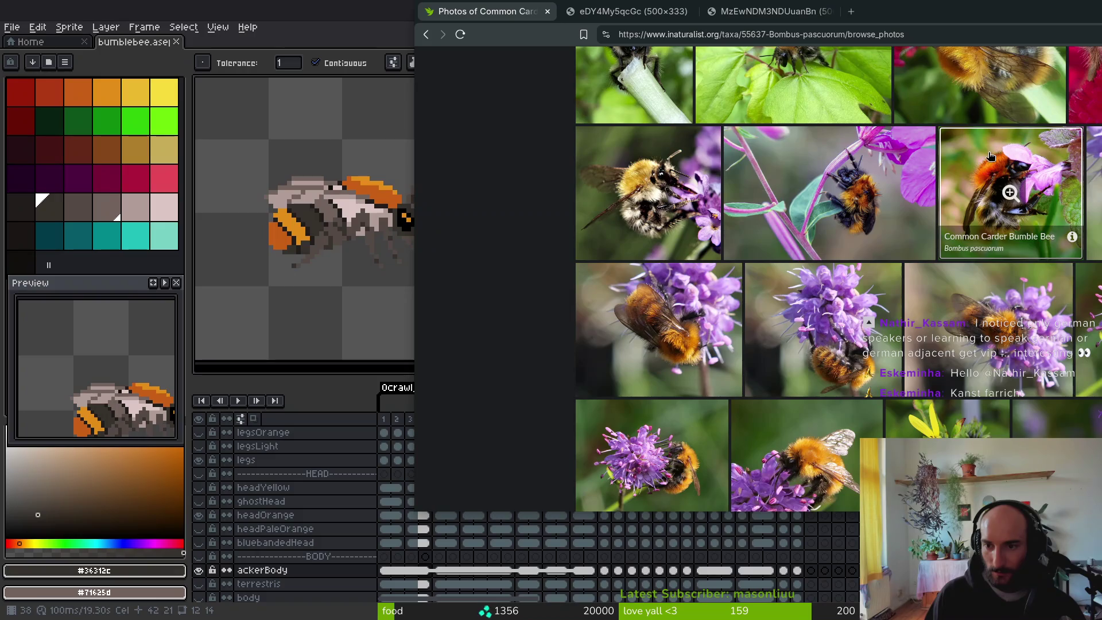
Step: Scroll further down and enlarge the bee on the blue bell flower
{"action": "scroll", "coordinate": [914, 259], "scroll_direction": "down", "scroll_amount": 2}
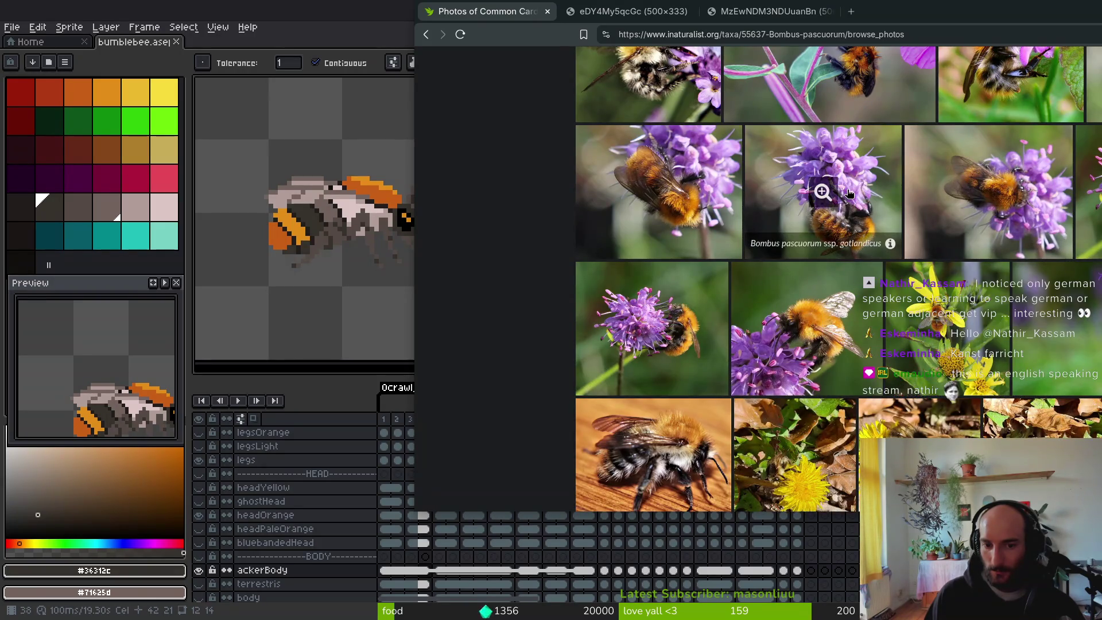
{"action": "scroll", "coordinate": [847, 184], "scroll_direction": "down", "scroll_amount": 5}
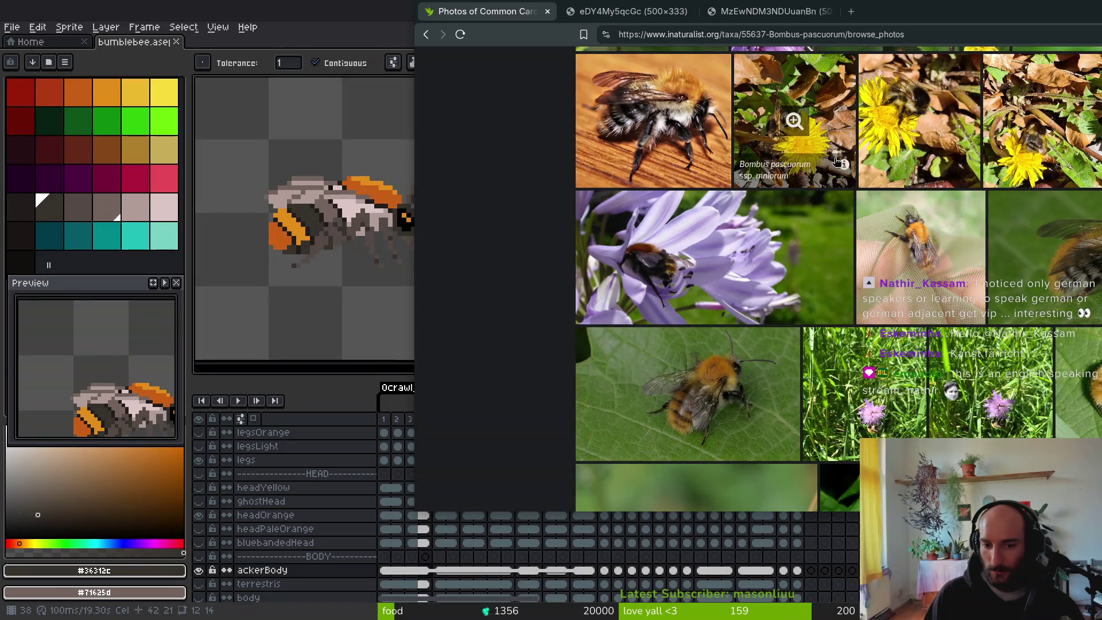
{"action": "scroll", "coordinate": [834, 276], "scroll_direction": "down", "scroll_amount": 2}
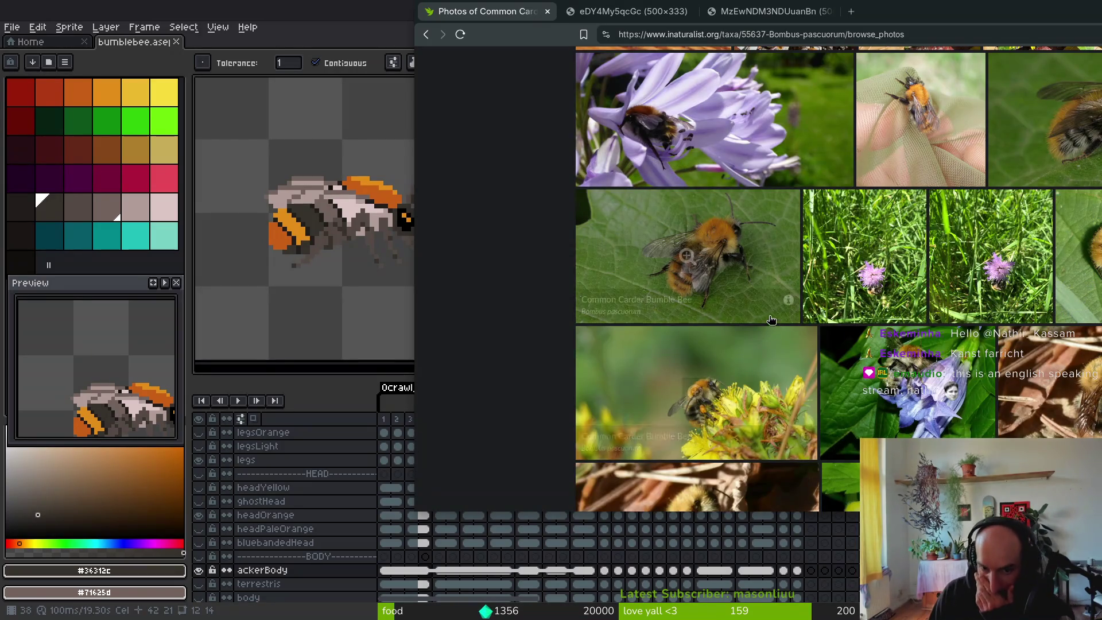
{"action": "scroll", "coordinate": [886, 331], "scroll_direction": "down", "scroll_amount": 2}
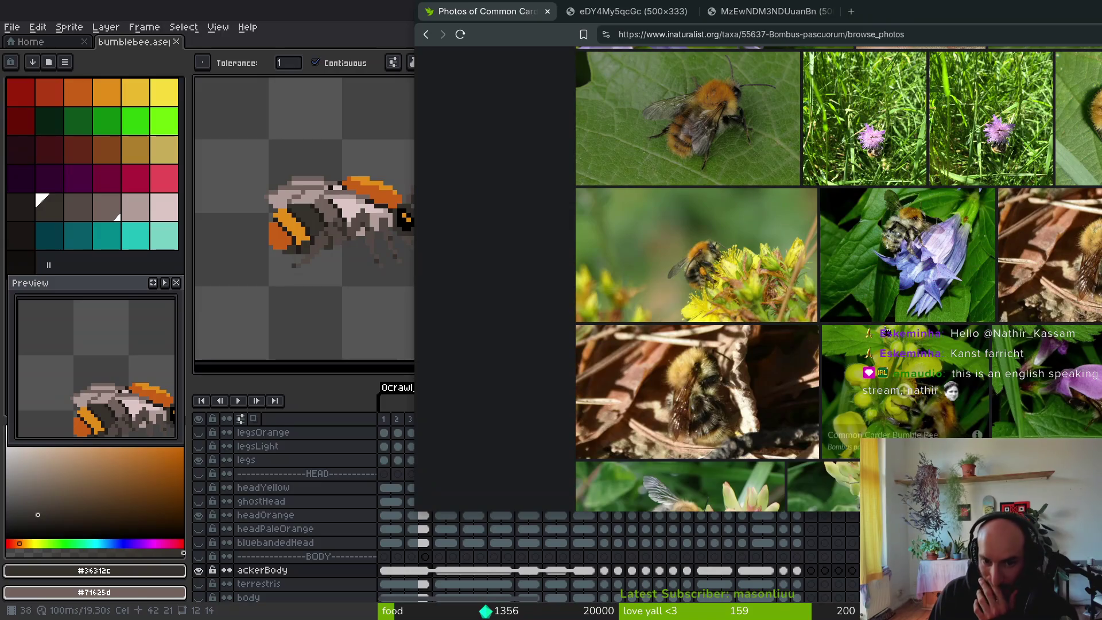
{"action": "left_click", "coordinate": [916, 223]}
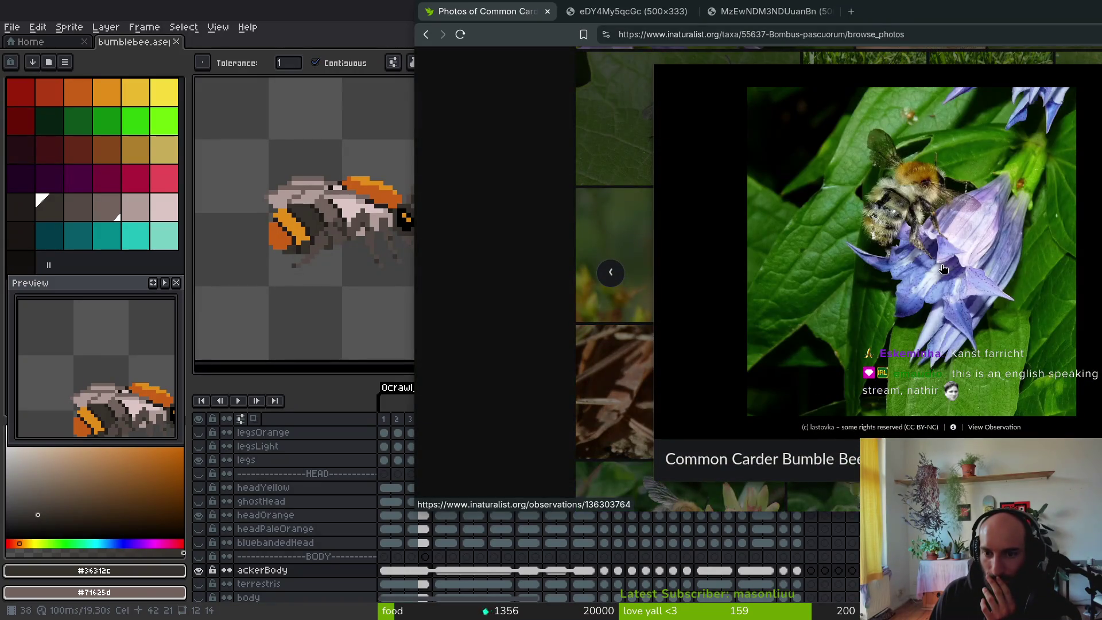
{"action": "left_click", "coordinate": [888, 212]}
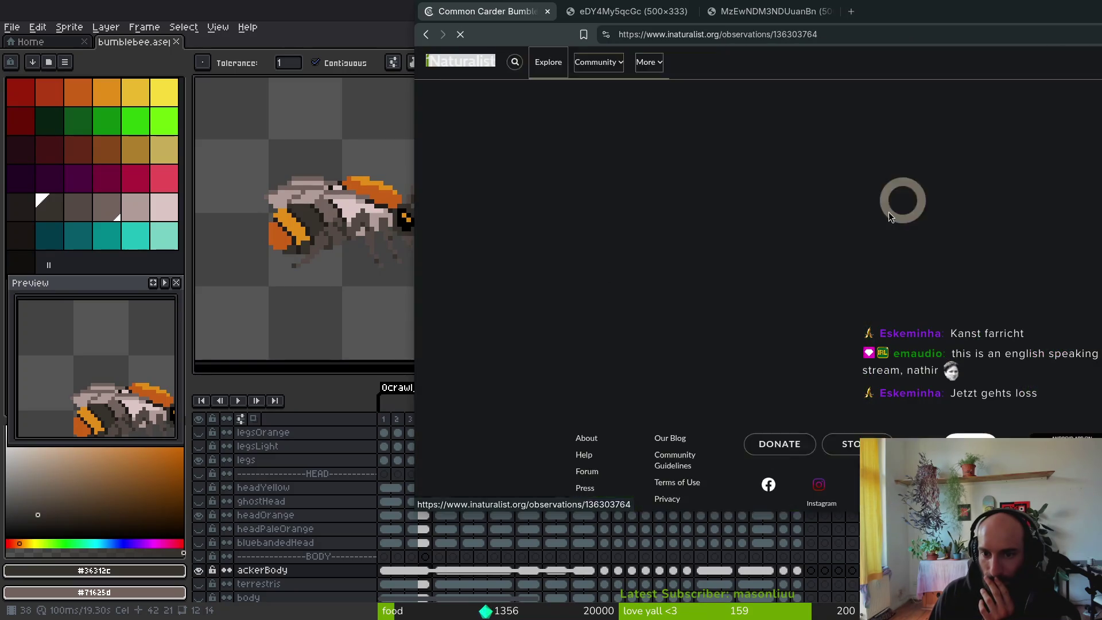
{"action": "right_click", "coordinate": [763, 265]}
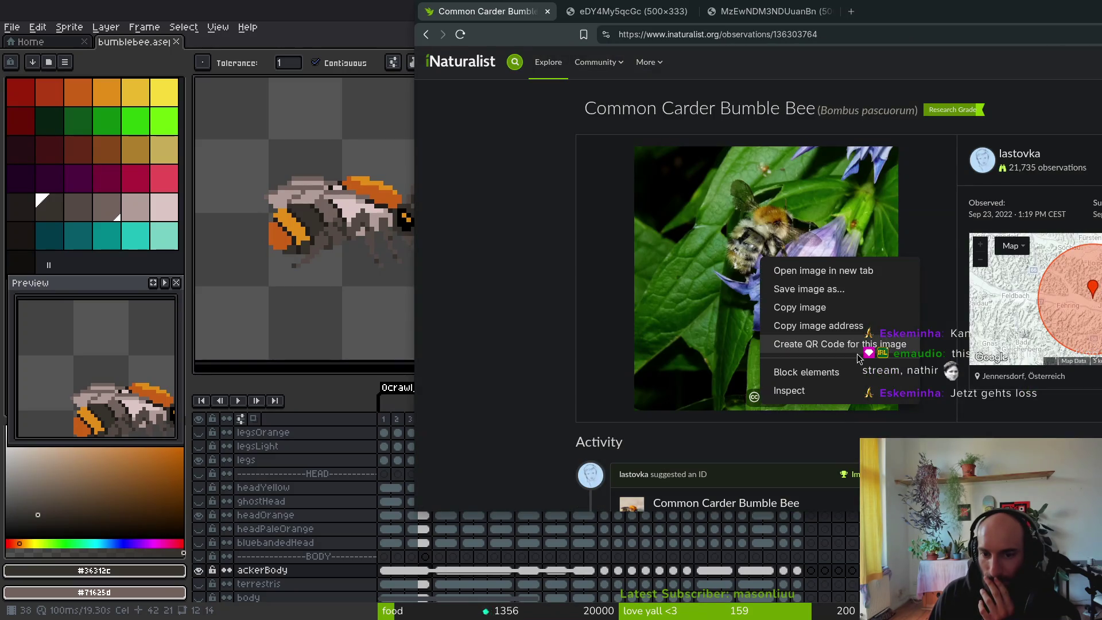
{"action": "left_click", "coordinate": [853, 276]}
{"action": "left_click", "coordinate": [615, 12]}
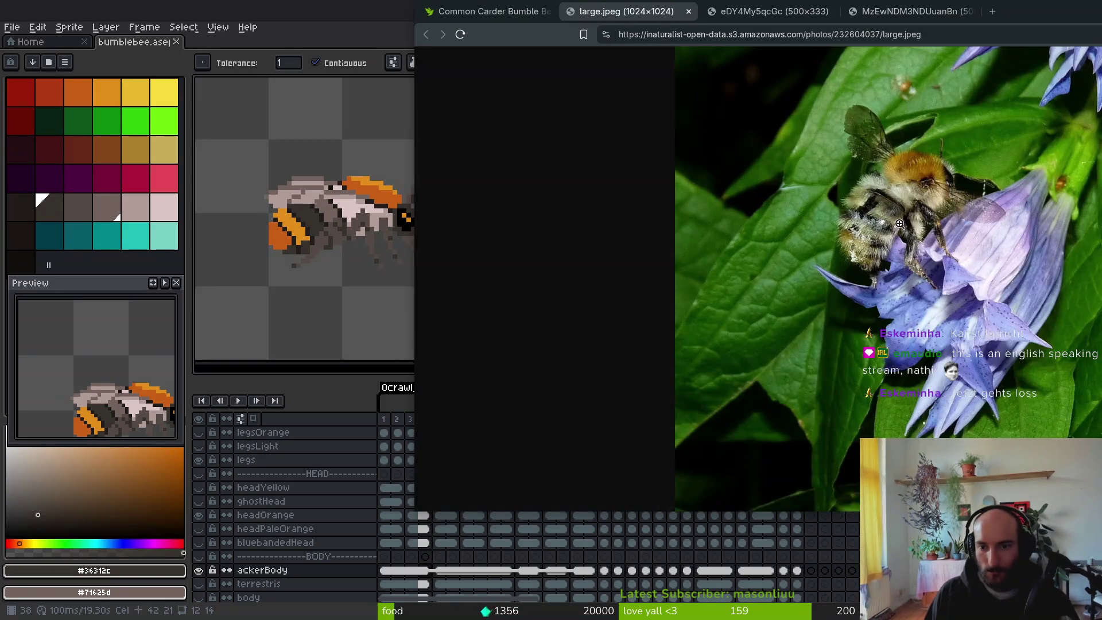
{"action": "left_click", "coordinate": [842, 243]}
{"action": "scroll", "coordinate": [843, 243], "scroll_direction": "up", "scroll_amount": 5}
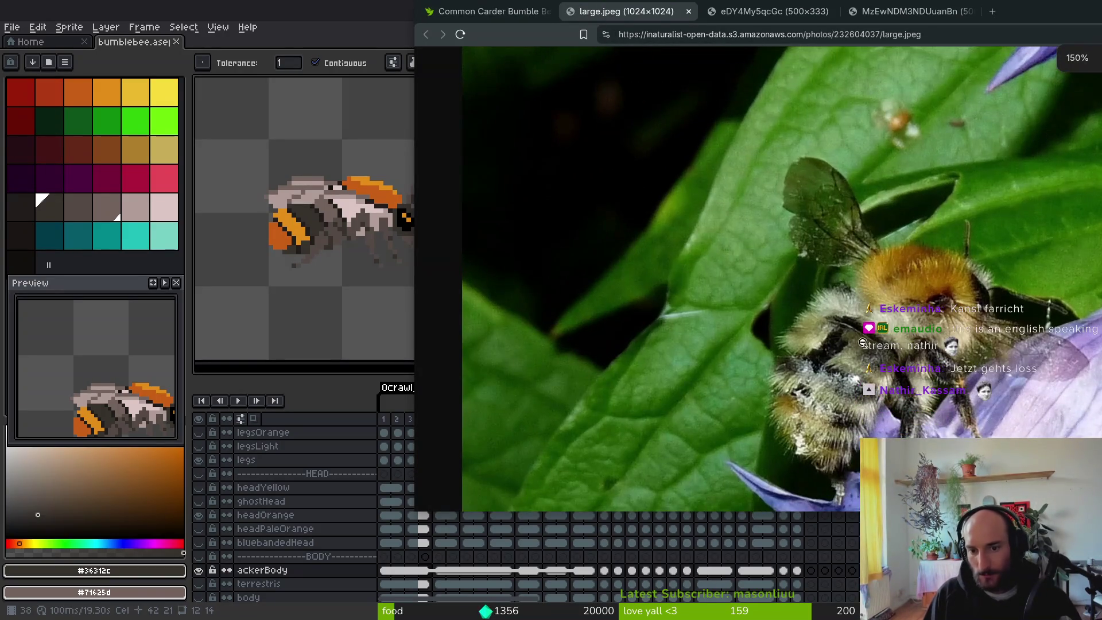
{"action": "scroll", "coordinate": [856, 391], "scroll_direction": "up", "scroll_amount": 5}
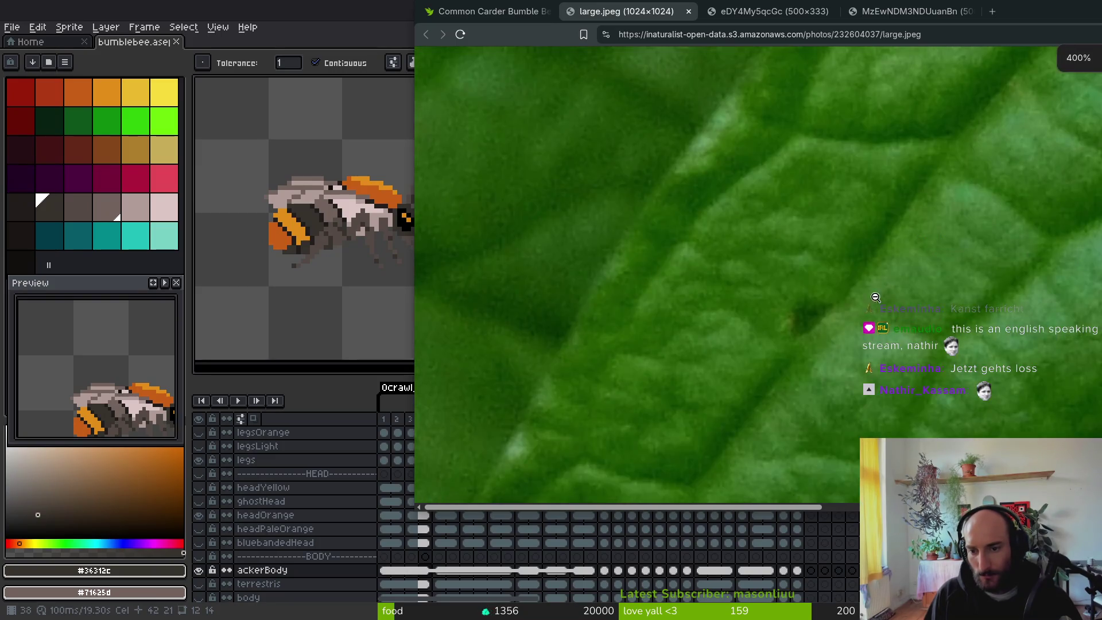
{"action": "scroll", "coordinate": [875, 218], "scroll_direction": "right", "scroll_amount": 5}
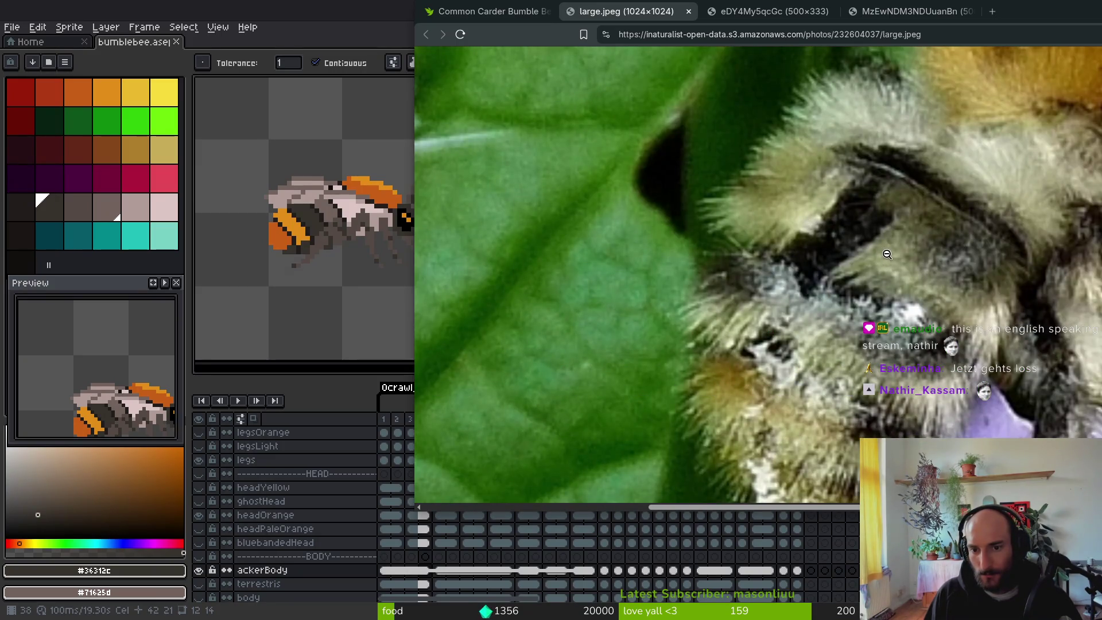
{"action": "scroll", "coordinate": [875, 246], "scroll_direction": "down", "scroll_amount": 4}
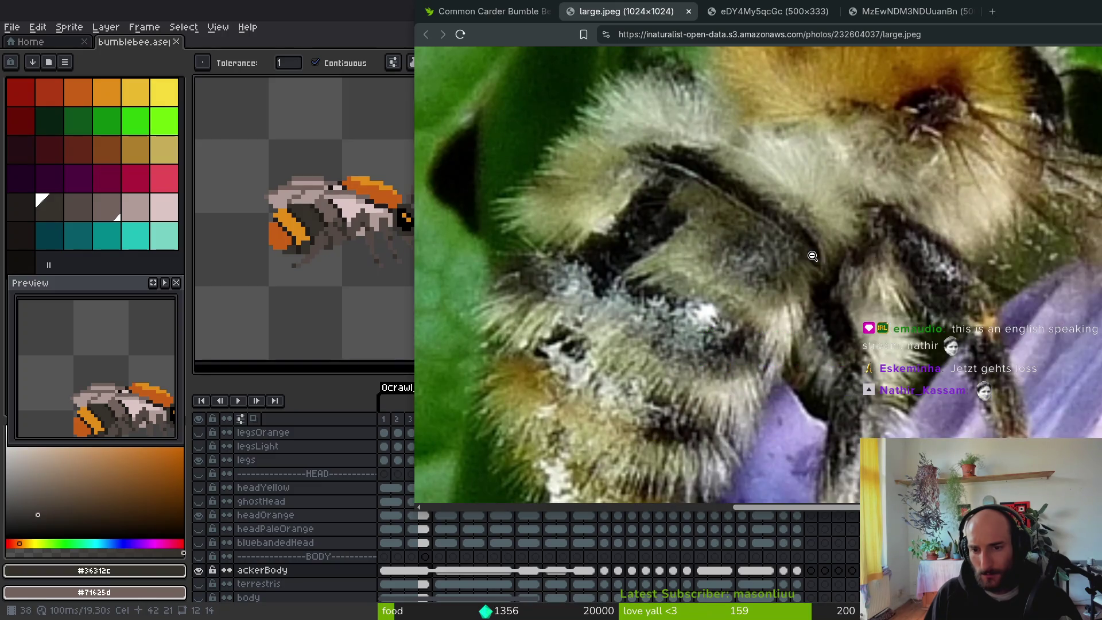
{"action": "scroll", "coordinate": [804, 158], "scroll_direction": "up", "scroll_amount": 2}
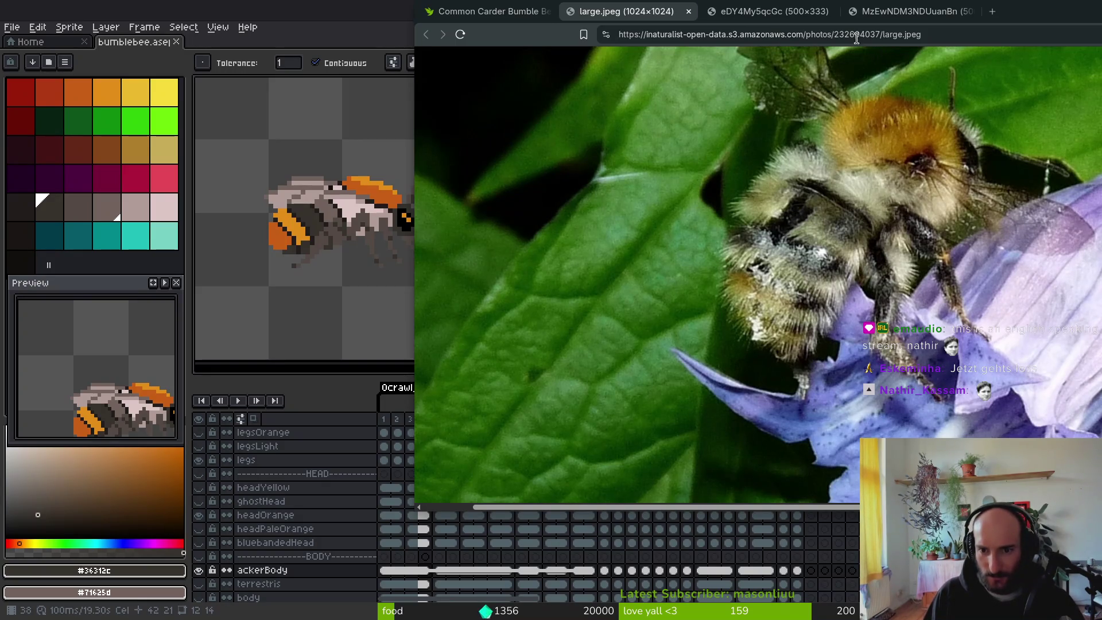
{"action": "middle_click", "coordinate": [631, 7]}
Step: Open the observation of the bee flying toward white flowers and enlarge its photo
{"action": "key", "text": "alt+Left"}
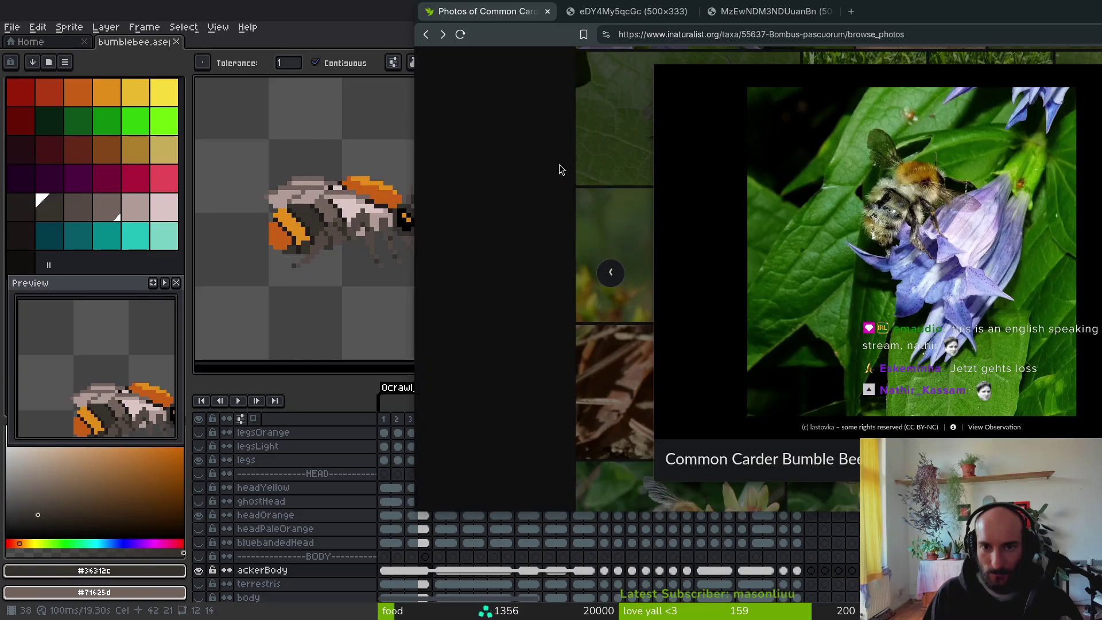
{"action": "left_click", "coordinate": [449, 295]}
{"action": "scroll", "coordinate": [504, 270], "scroll_direction": "down", "scroll_amount": 4}
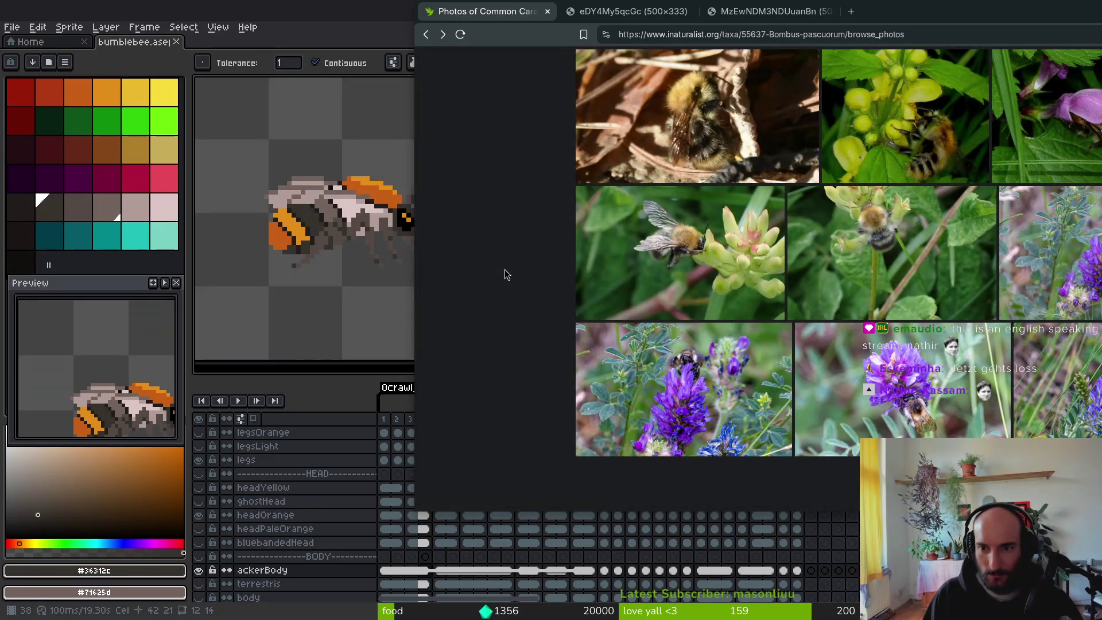
{"action": "scroll", "coordinate": [836, 251], "scroll_direction": "down", "scroll_amount": 5}
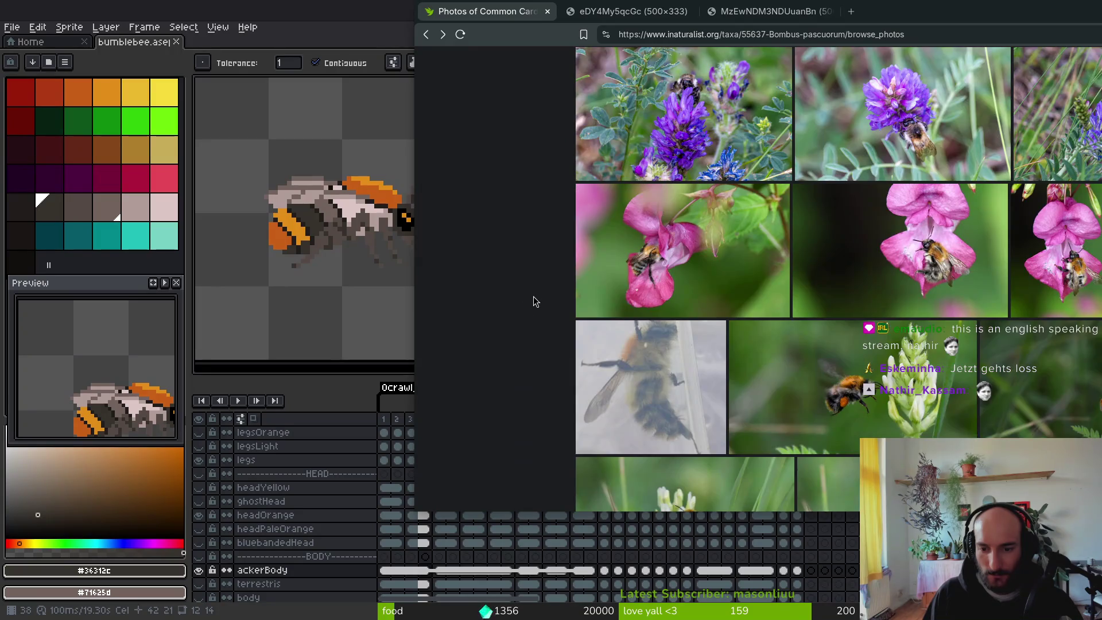
{"action": "left_click", "coordinate": [768, 361]}
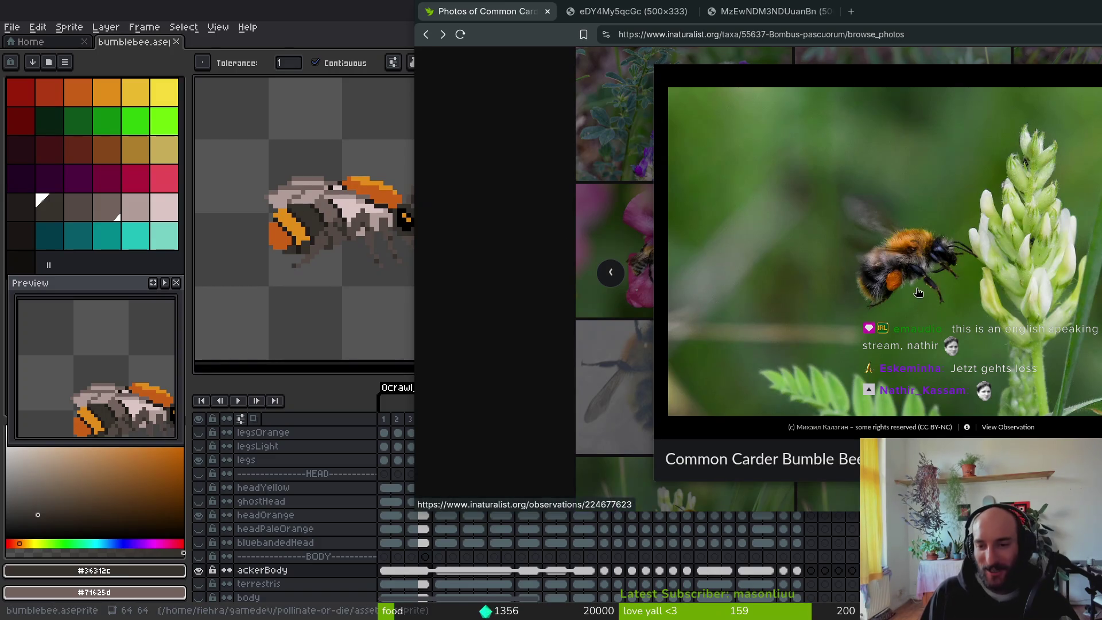
{"action": "left_click", "coordinate": [878, 283]}
{"action": "left_click", "coordinate": [758, 269]}
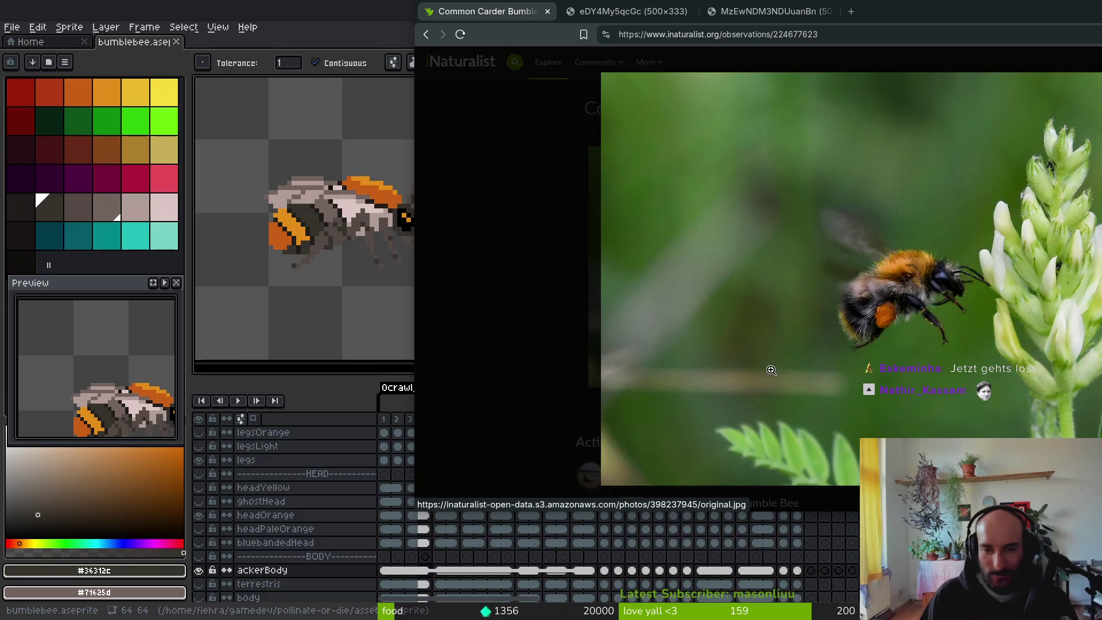
Step: Zoom into the flying bee photo, then switch to Discord's #gamedevelopment channel
{"action": "left_click", "coordinate": [770, 370]}
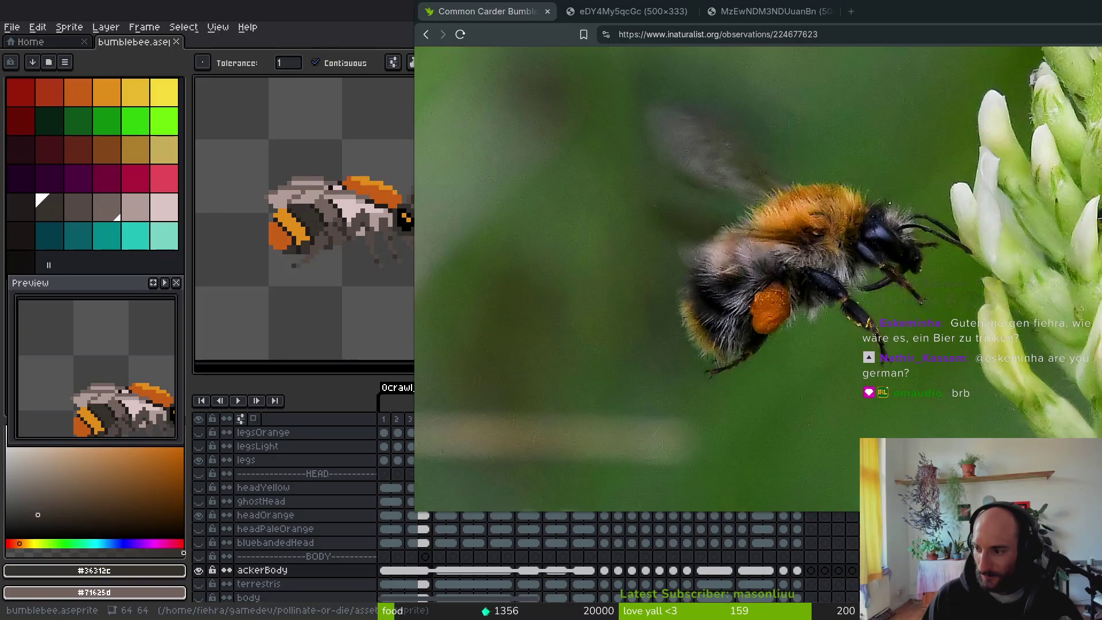
{"action": "key", "text": "alt+Tab"}
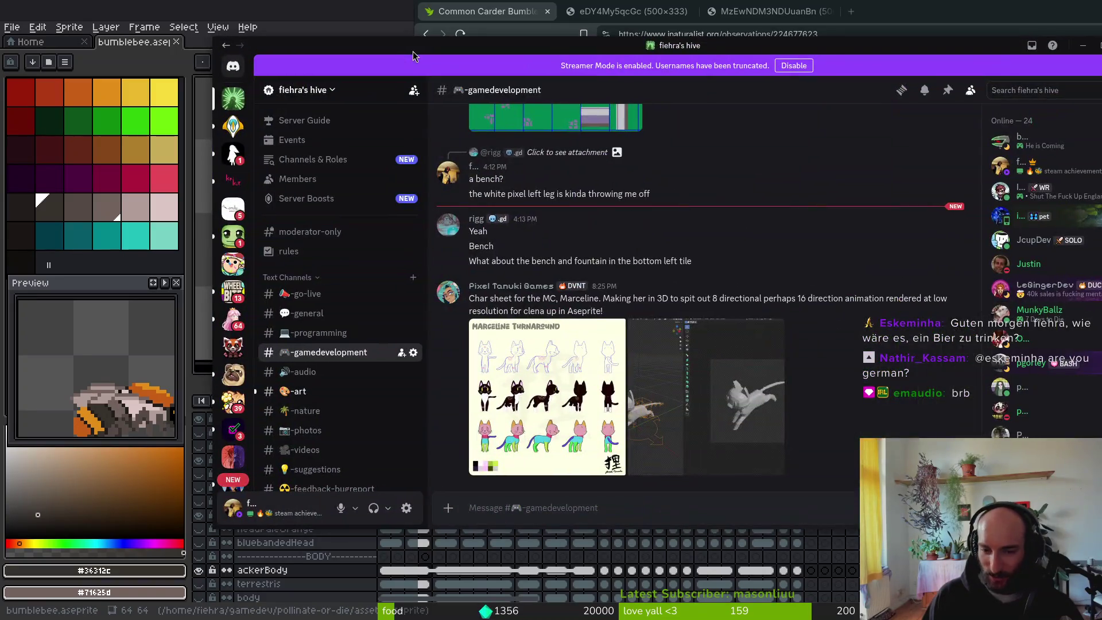
Step: Enlarge the Marceline Turnaround character sheet, close it, and hide Discord to reveal the bee photo
{"action": "left_click", "coordinate": [551, 418]}
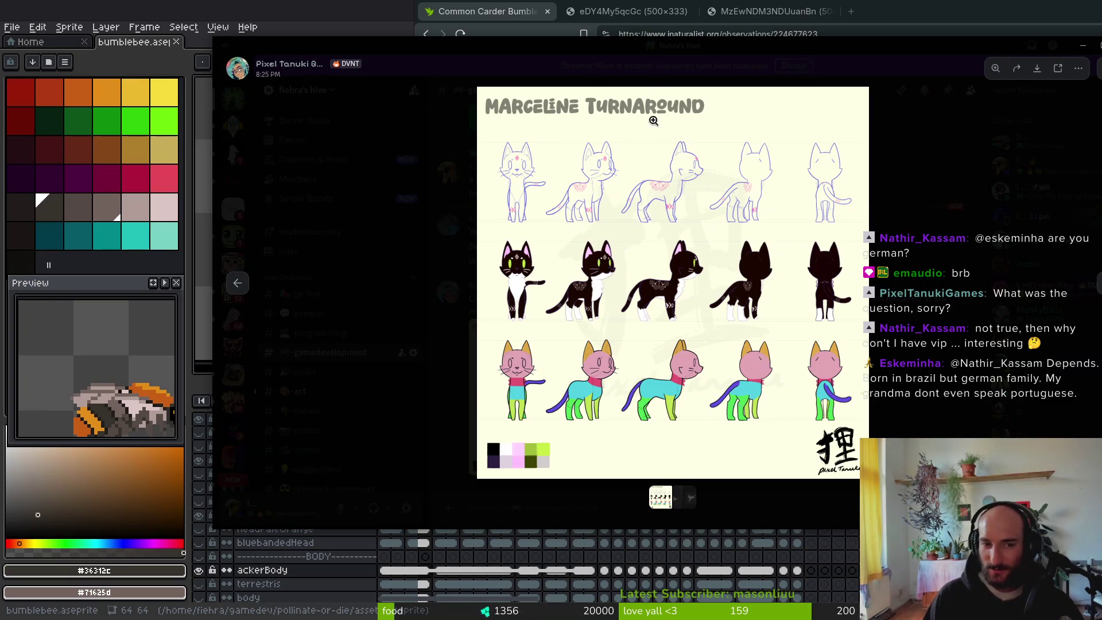
{"action": "left_click", "coordinate": [939, 232]}
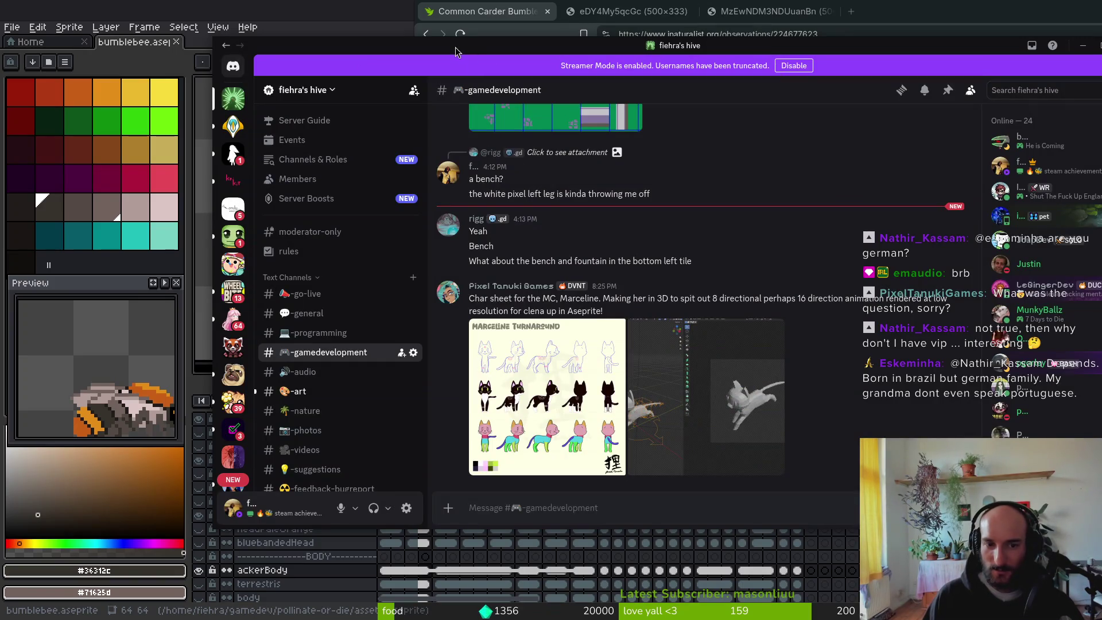
{"action": "key", "text": "super+h"}
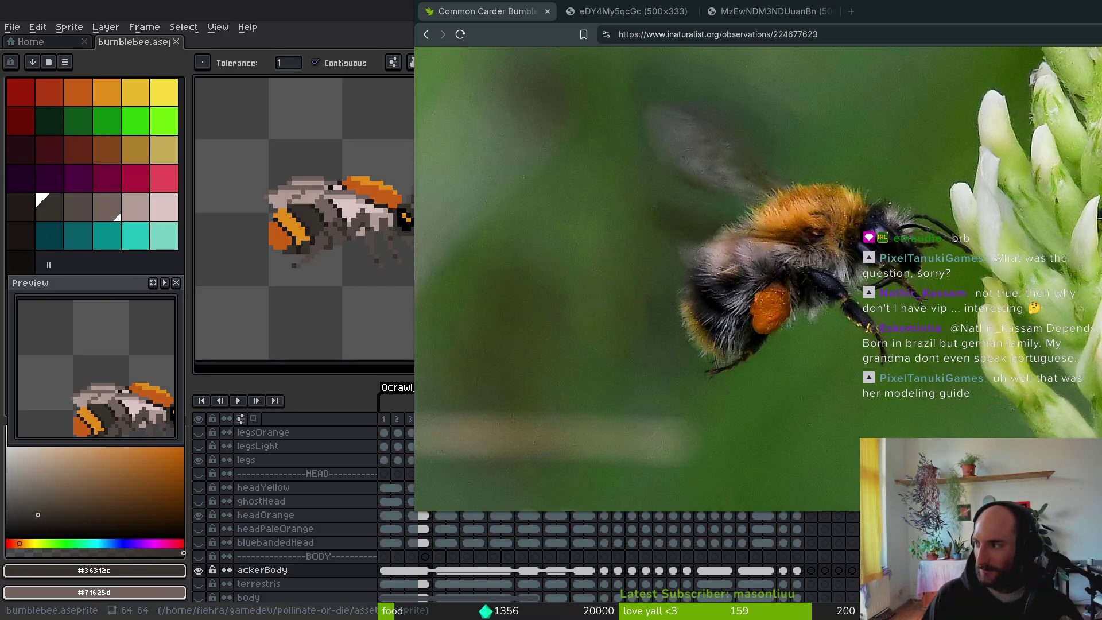
Step: Zoom in and back out on the carder bumblebee photo, then bring up the Discord cat screenshot
{"action": "left_click", "coordinate": [698, 431]}
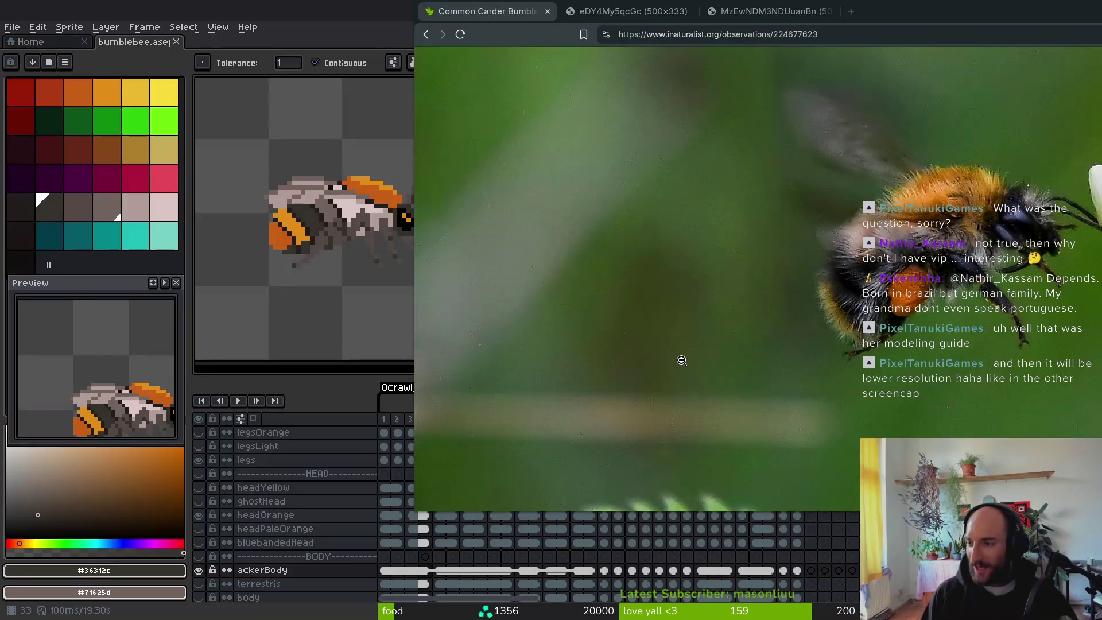
{"action": "left_click", "coordinate": [681, 360]}
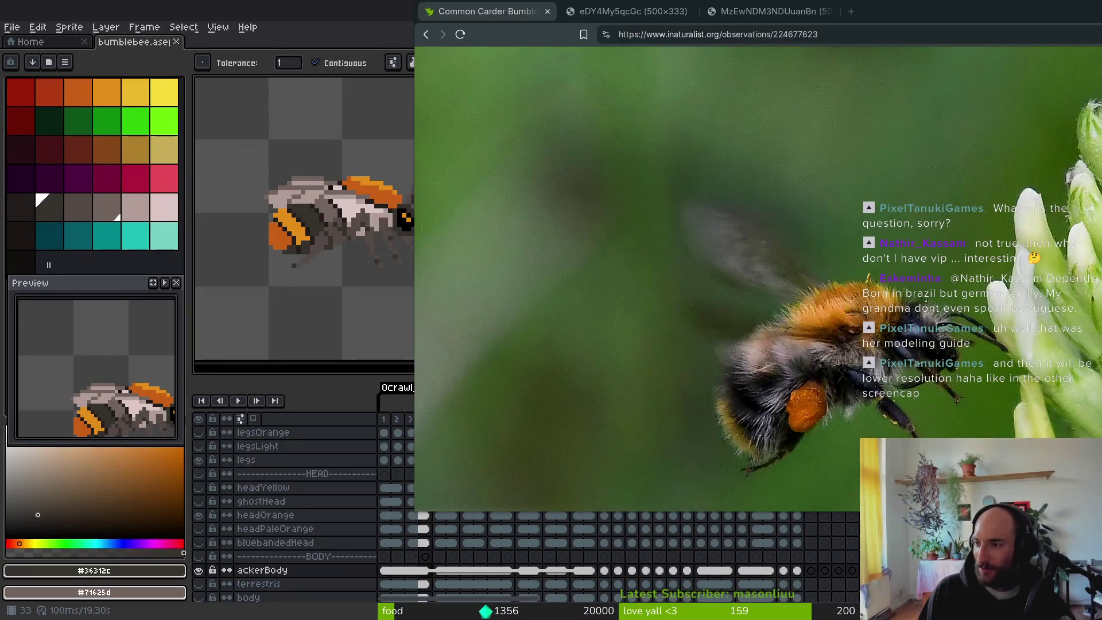
{"action": "key", "text": "alt+Tab"}
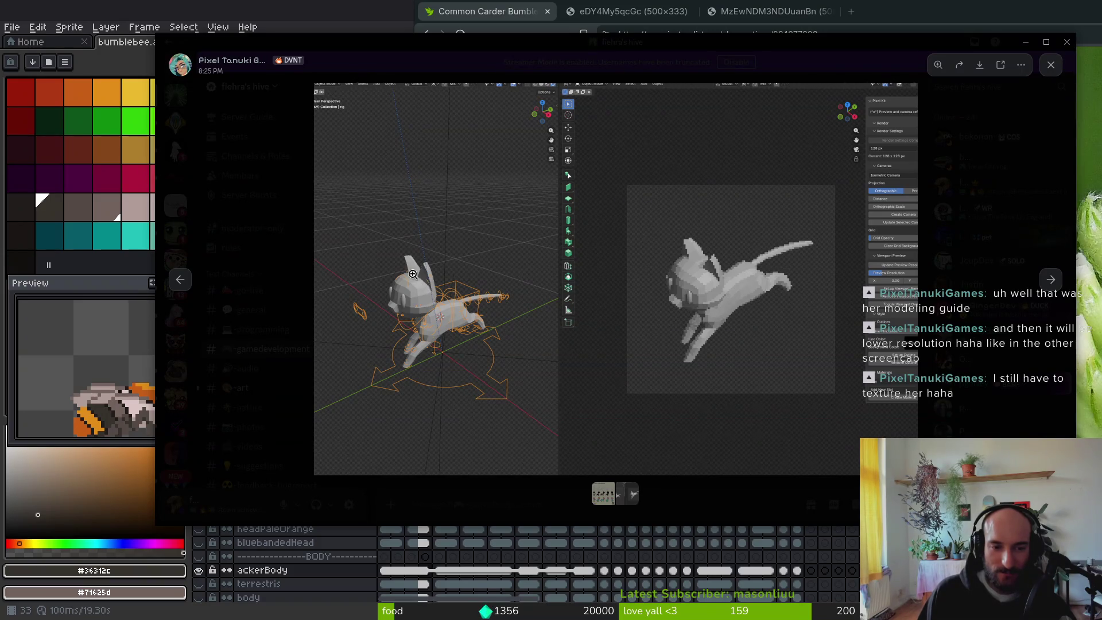
Step: Zoom into the rigged cat model screenshot, pan around its pixelated render, then close the viewer
{"action": "left_click", "coordinate": [419, 278]}
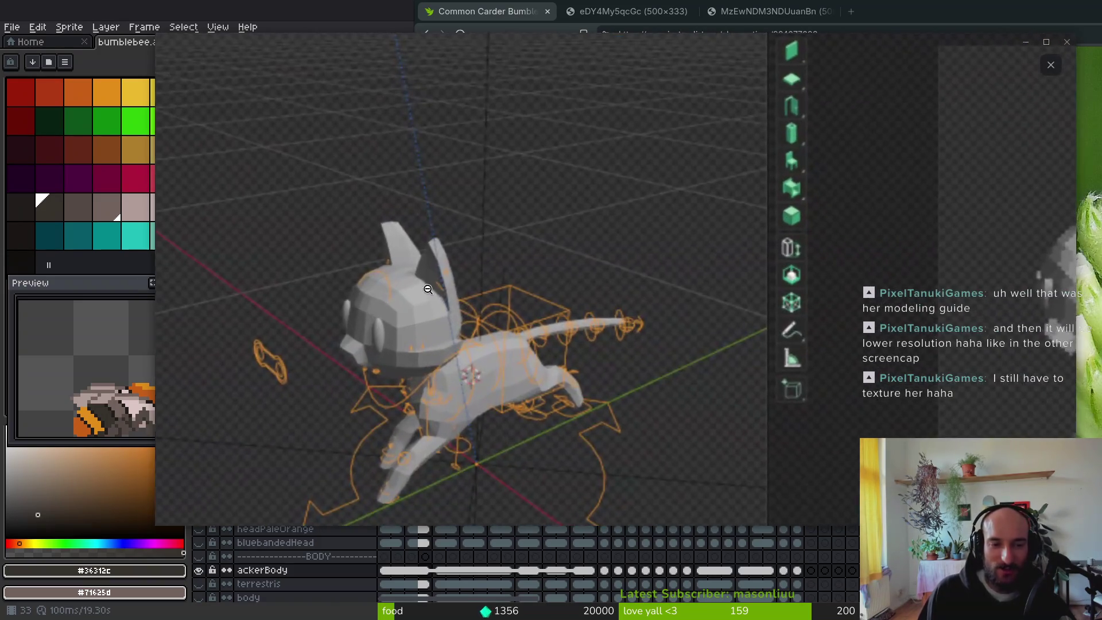
{"action": "scroll", "coordinate": [494, 319], "scroll_direction": "right", "scroll_amount": 8}
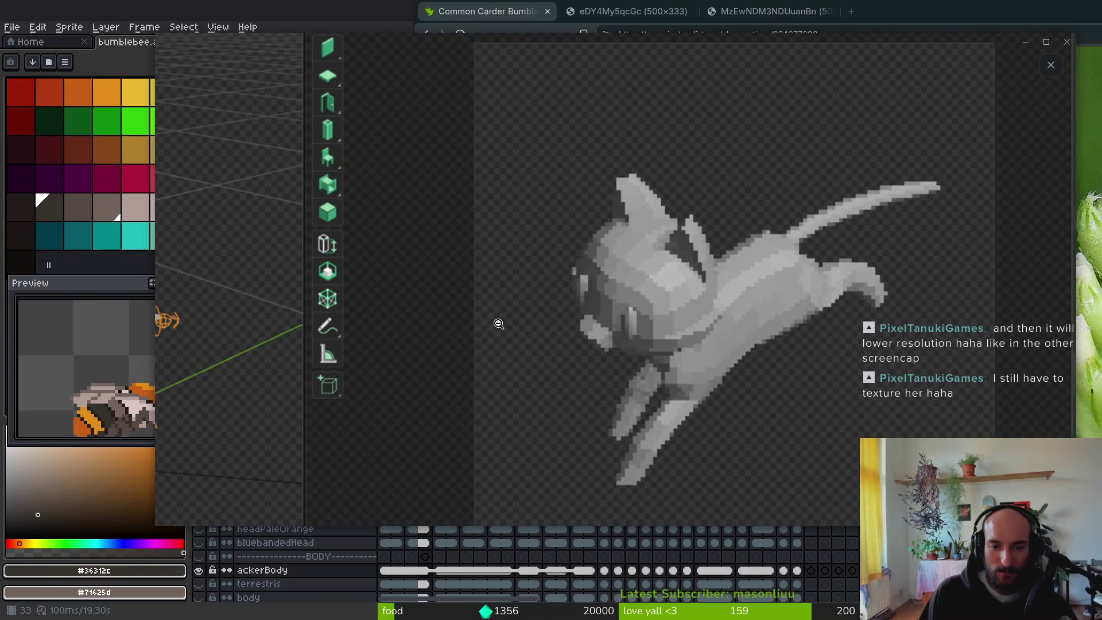
{"action": "scroll", "coordinate": [498, 323], "scroll_direction": "left", "scroll_amount": 8}
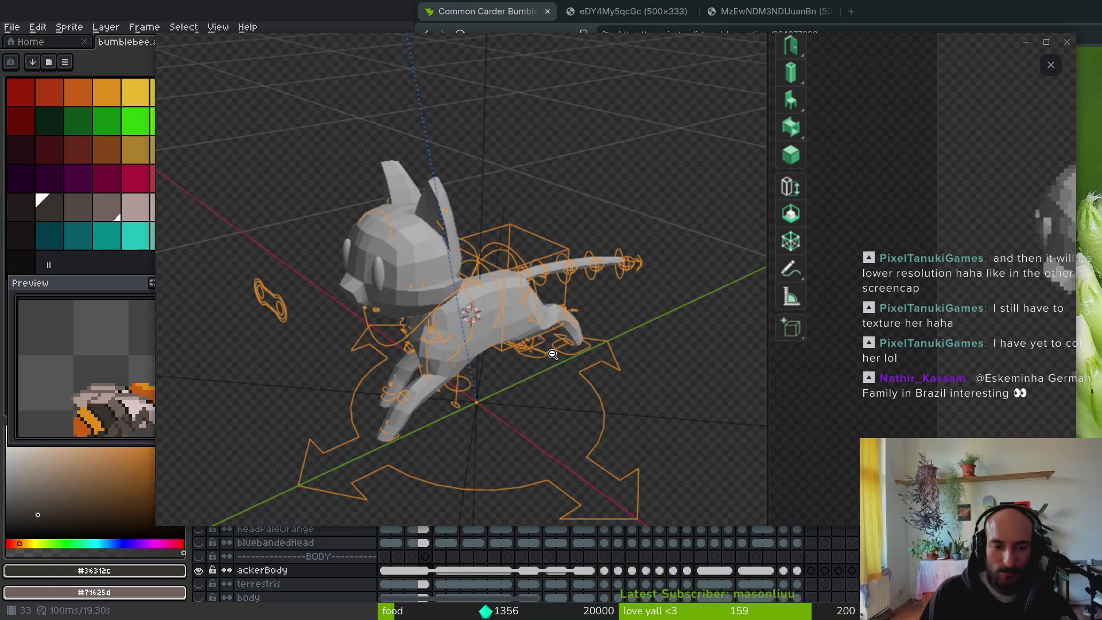
{"action": "scroll", "coordinate": [552, 354], "scroll_direction": "right", "scroll_amount": 1}
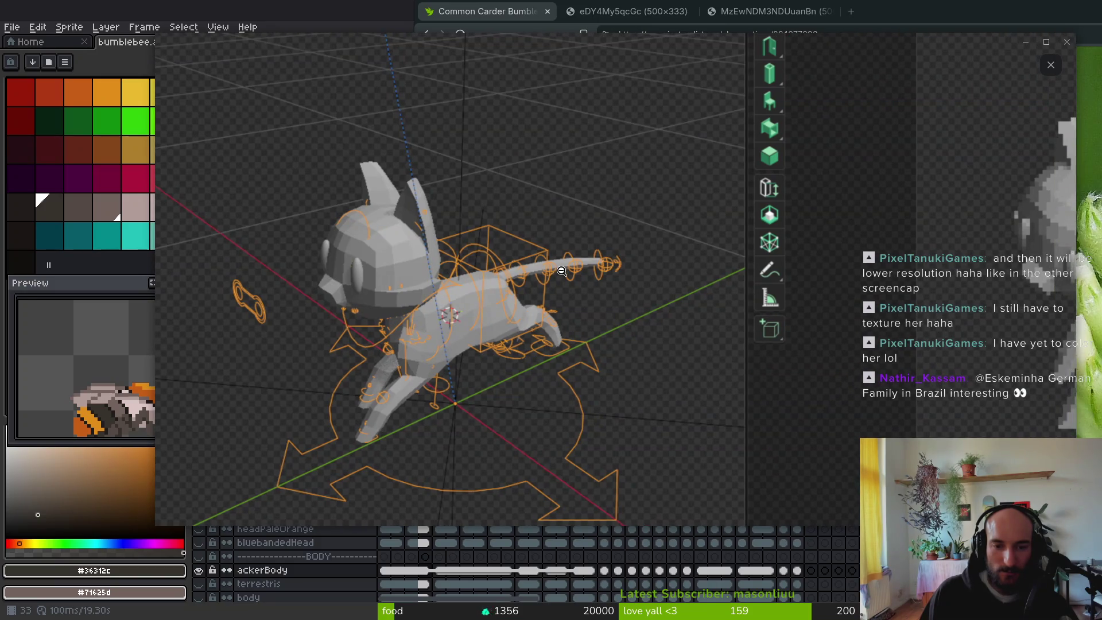
{"action": "scroll", "coordinate": [585, 304], "scroll_direction": "right", "scroll_amount": 10}
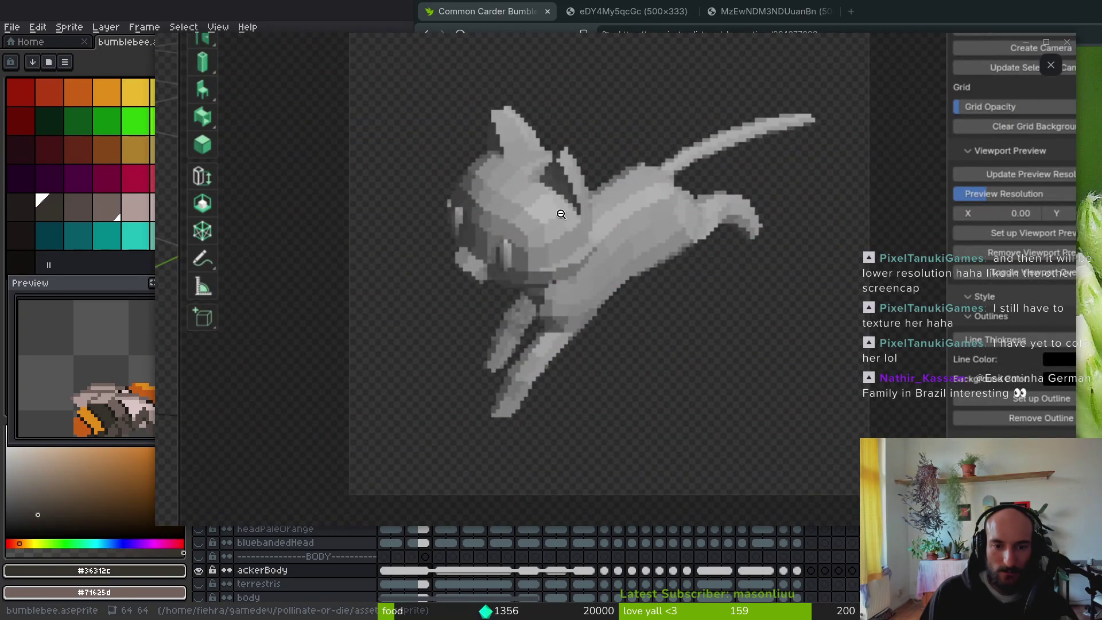
{"action": "scroll", "coordinate": [498, 386], "scroll_direction": "up", "scroll_amount": 10}
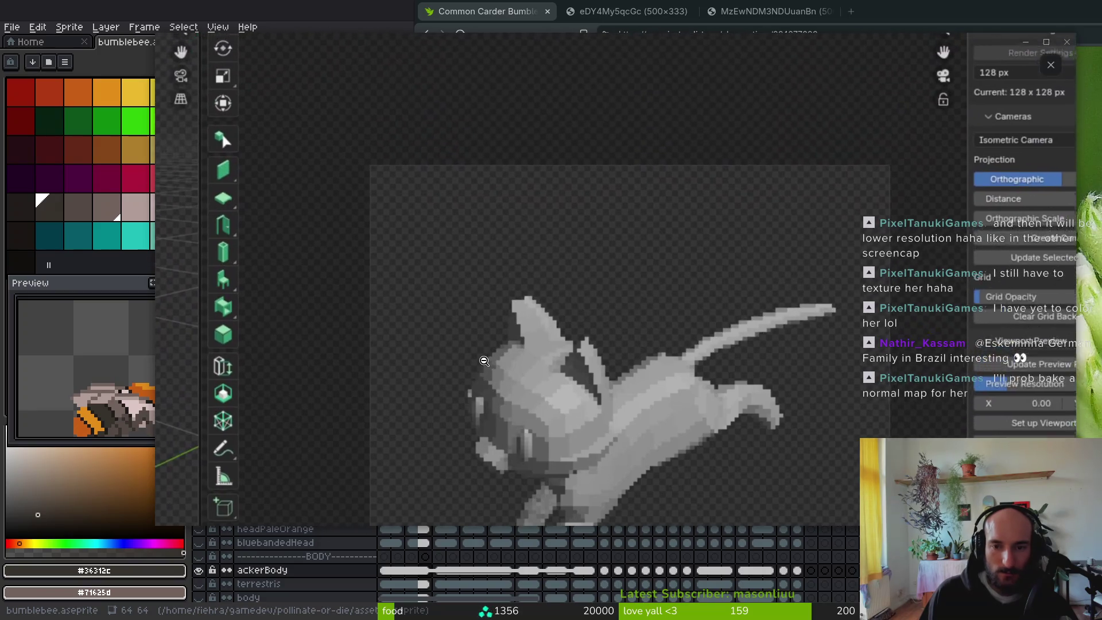
{"action": "scroll", "coordinate": [498, 386], "scroll_direction": "down", "scroll_amount": 10}
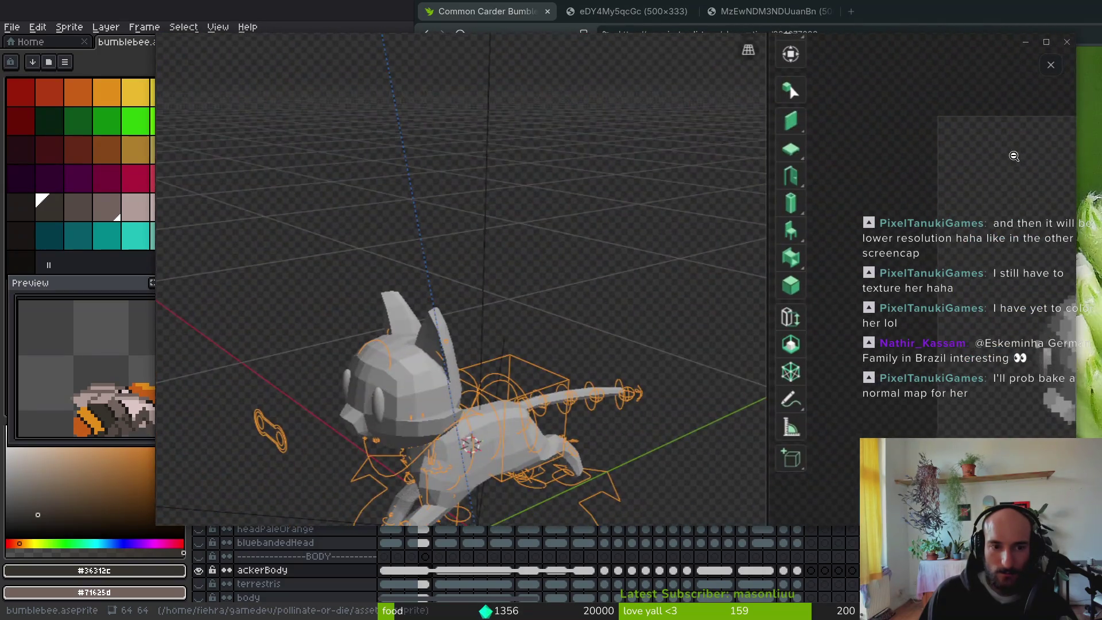
{"action": "key", "text": "Escape"}
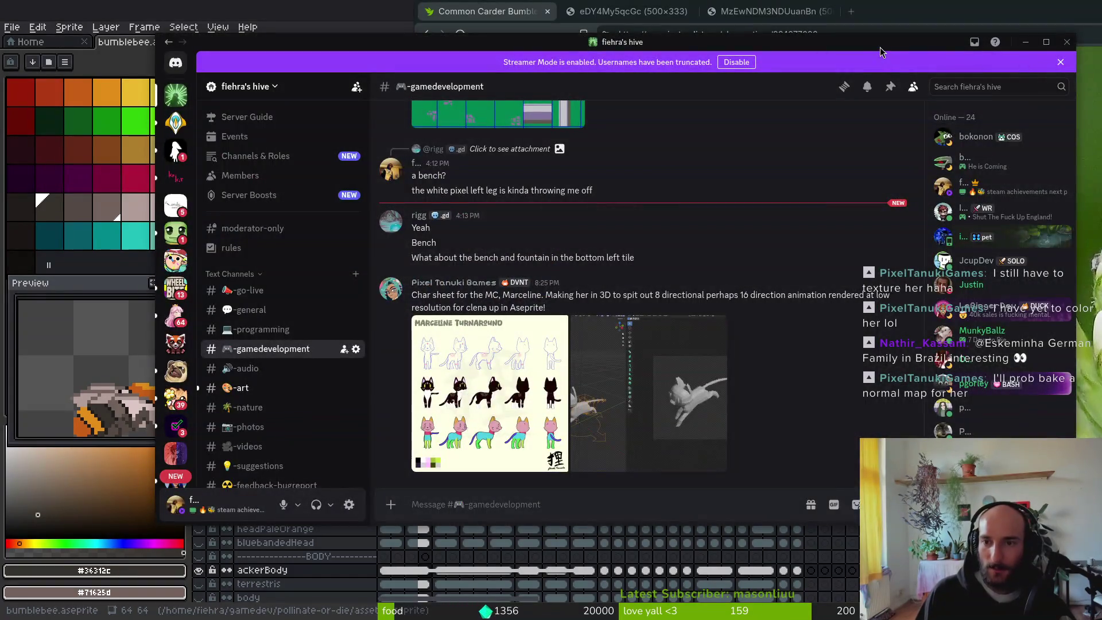
Step: Zoom the bee photo back out and return focus to the Aseprite bumblebee sprite
{"action": "left_click", "coordinate": [571, 28]}
{"action": "left_click", "coordinate": [958, 201]}
{"action": "key", "text": "ctrl+Tab"}
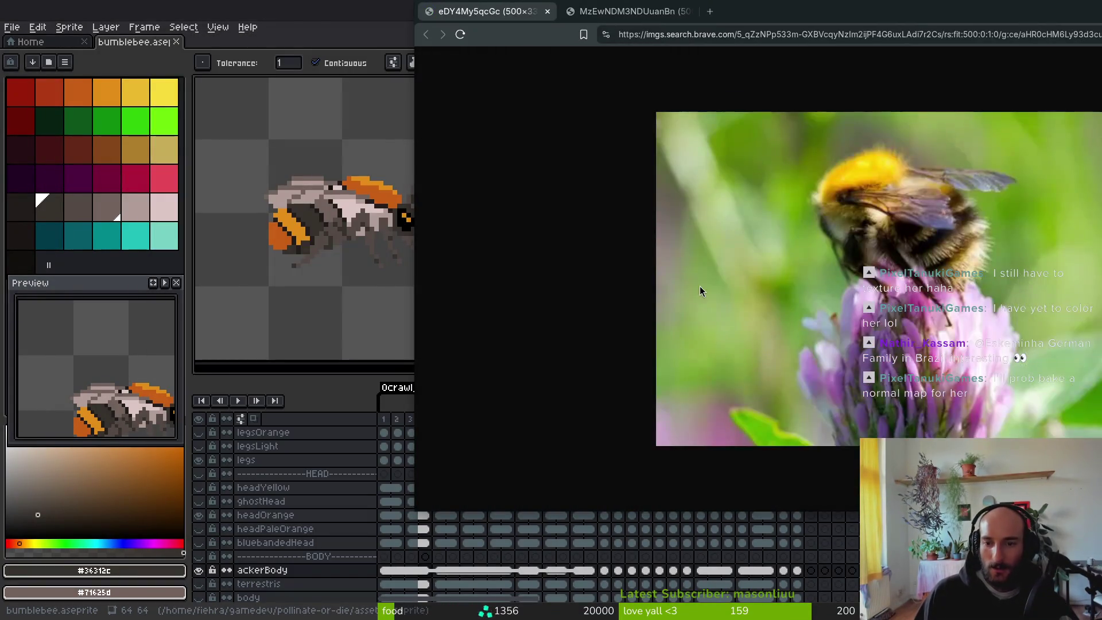
{"action": "key", "text": "alt+Tab"}
{"action": "left_click", "coordinate": [430, 219]}
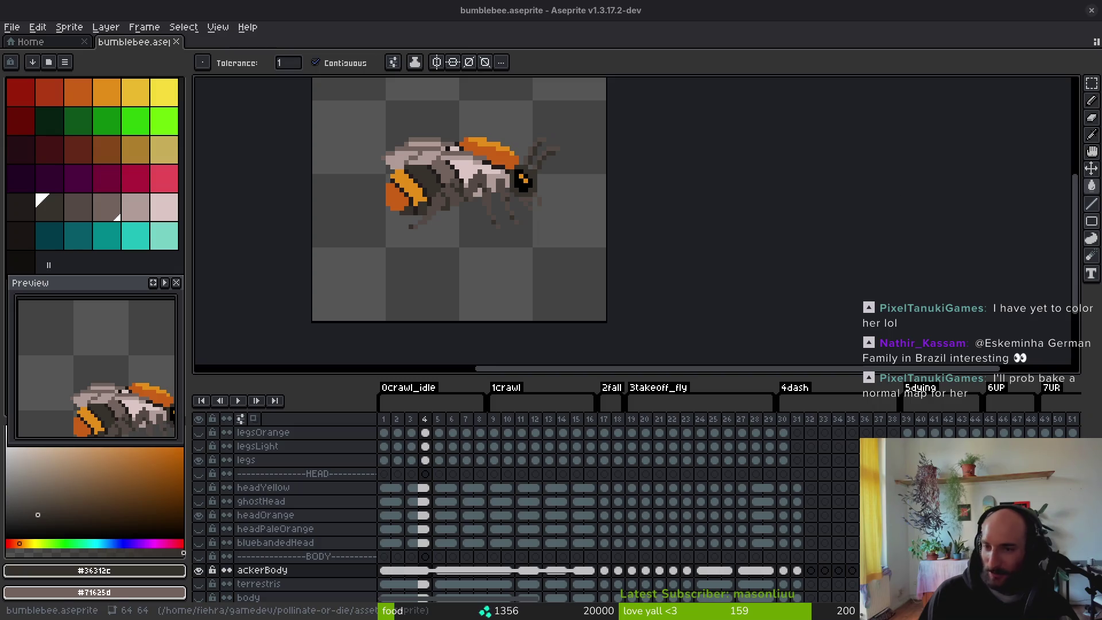
Step: Save bumblebee.aseprite and drag the Preview panel back into place
{"action": "key", "text": "ctrl+s"}
{"action": "left_click", "coordinate": [534, 191]}
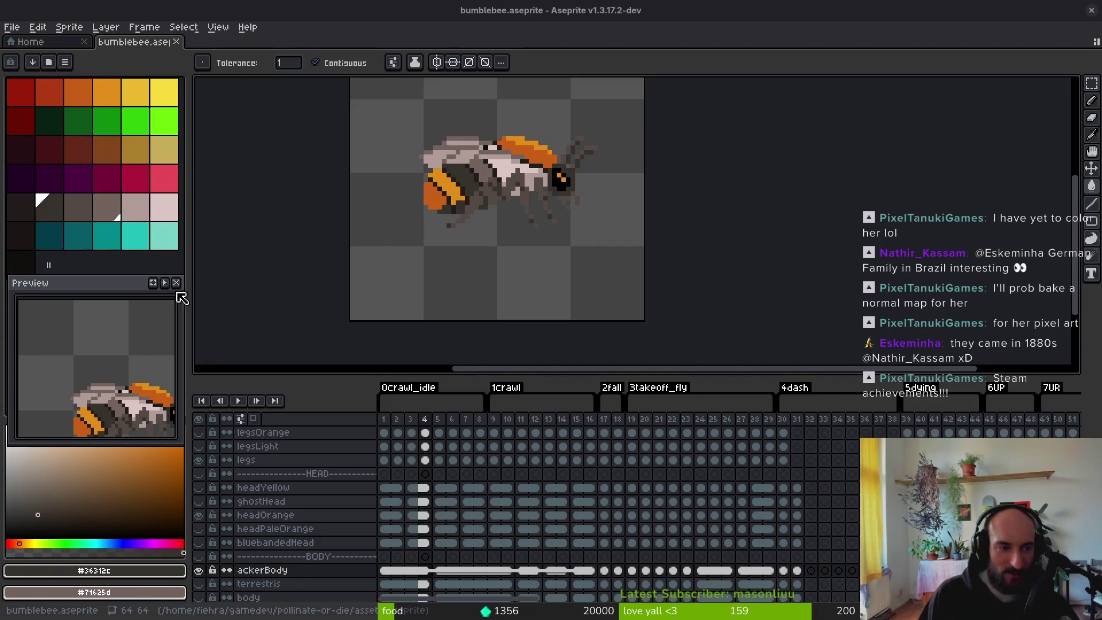
{"action": "mouse_move", "coordinate": [85, 286]}
{"action": "left_mouse_down"}
{"action": "mouse_move", "coordinate": [104, 317]}
{"action": "mouse_move", "coordinate": [90, 281]}
{"action": "left_mouse_up"}
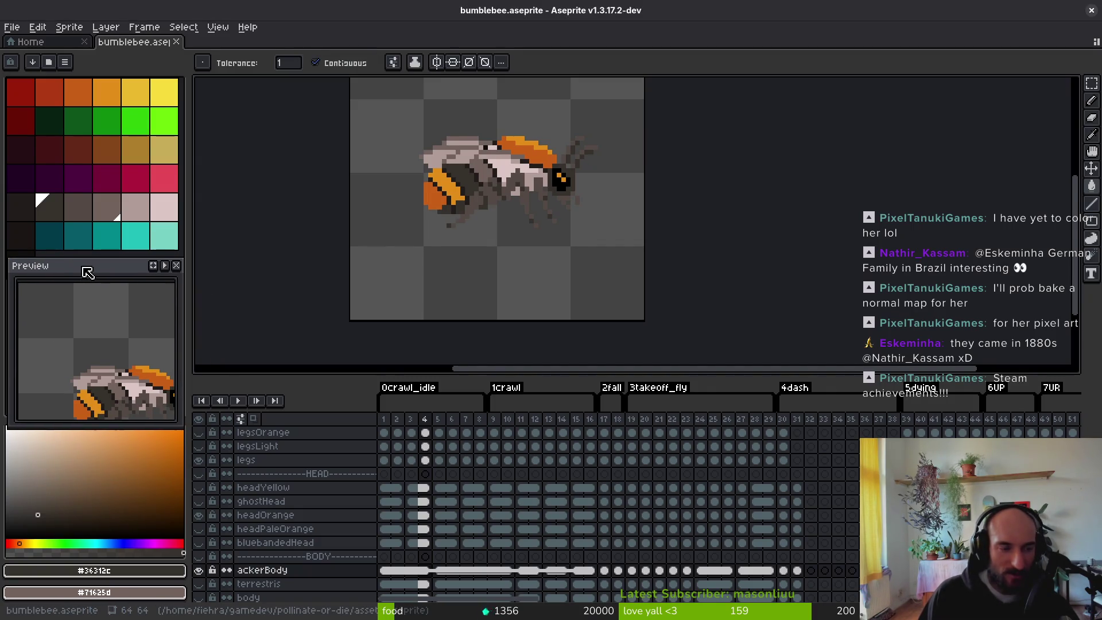
Step: Close bumblebee.aseprite, quit Aseprite, and nudge the Godot splashScreen view slightly
{"action": "key", "text": "v"}
{"action": "left_click", "coordinate": [176, 42]}
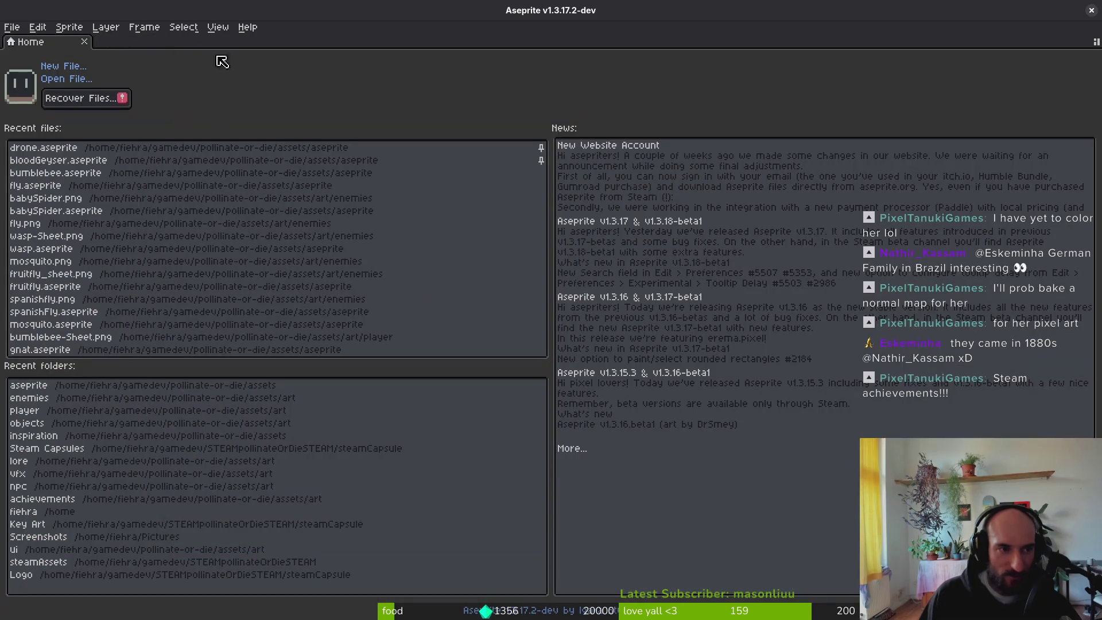
{"action": "left_click", "coordinate": [1091, 10]}
{"action": "left_click_drag", "start_coordinate": [435, 281], "coordinate": [468, 294]}
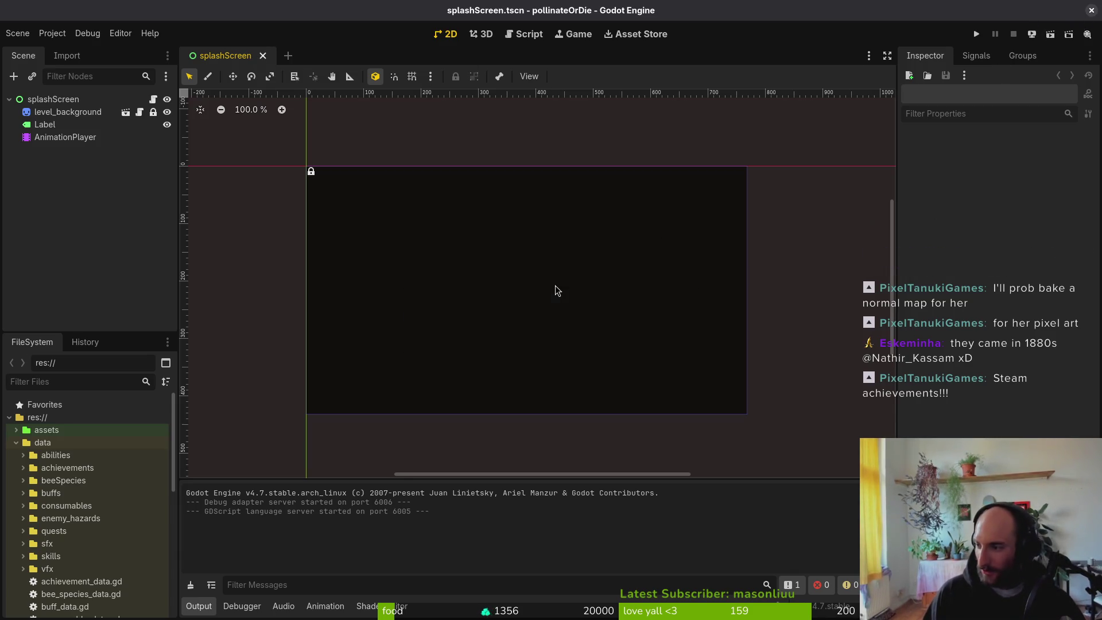
Step: Run cd gamedev/pollinate-or-die/ in a terminal, then open a new browser tab
{"action": "key", "text": "super+2"}
{"action": "type", "text": "cd gamedev/pollinate-or-die/"}
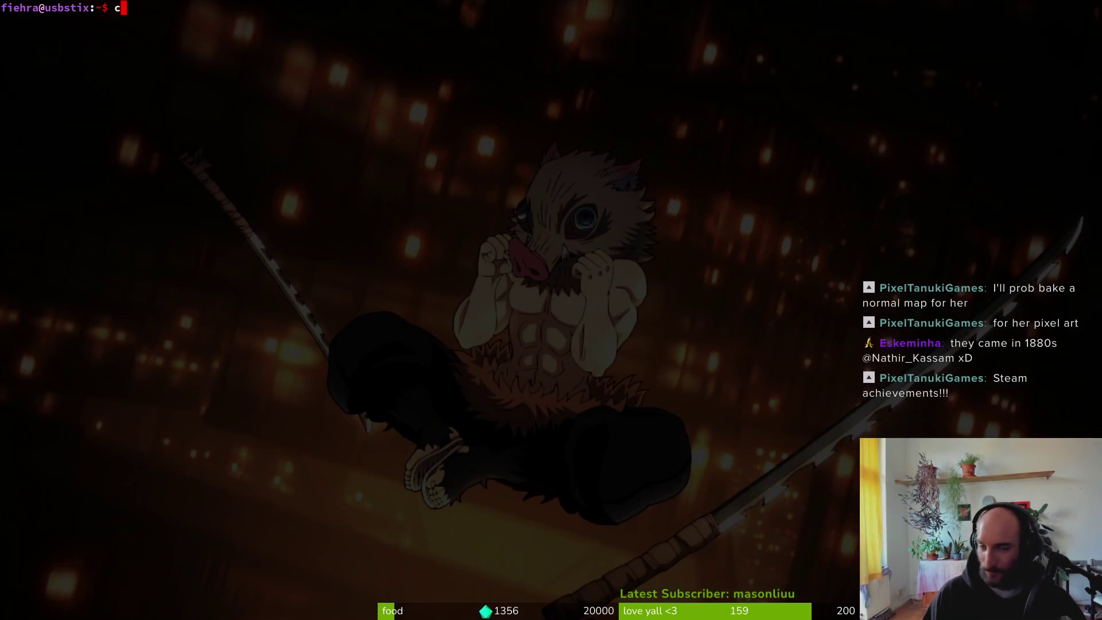
{"action": "key", "text": "Return"}
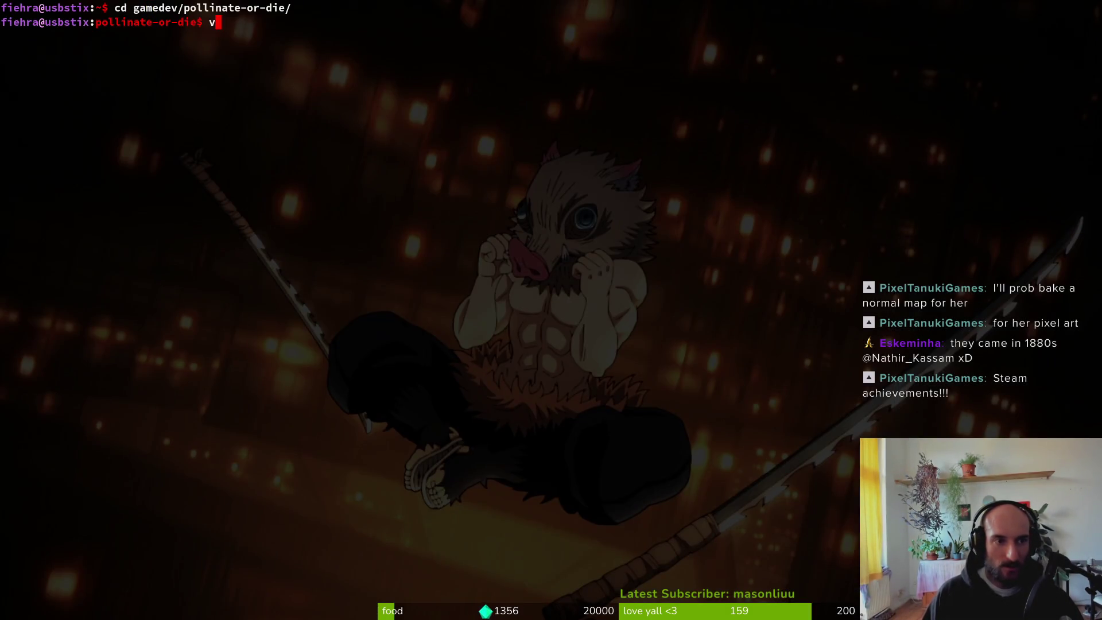
{"action": "key", "text": "super"}
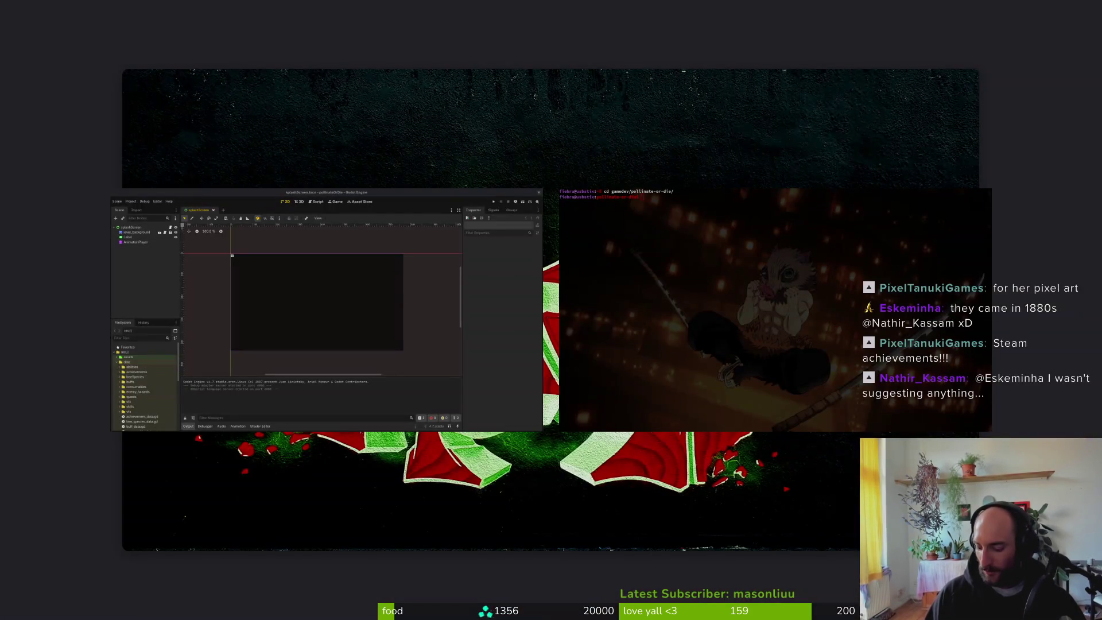
{"action": "key", "text": "super"}
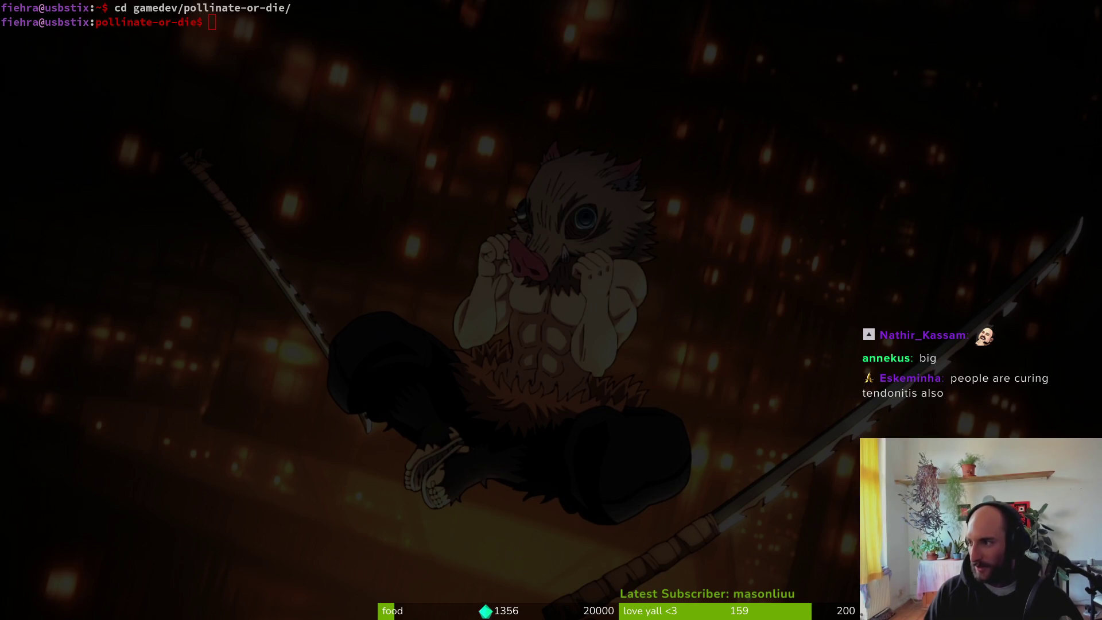
{"action": "key", "text": "super+b"}
{"action": "key", "text": "ctrl+t"}
Step: Load YouTube and search for 'steam godot achievements'
{"action": "type", "text": "you"}
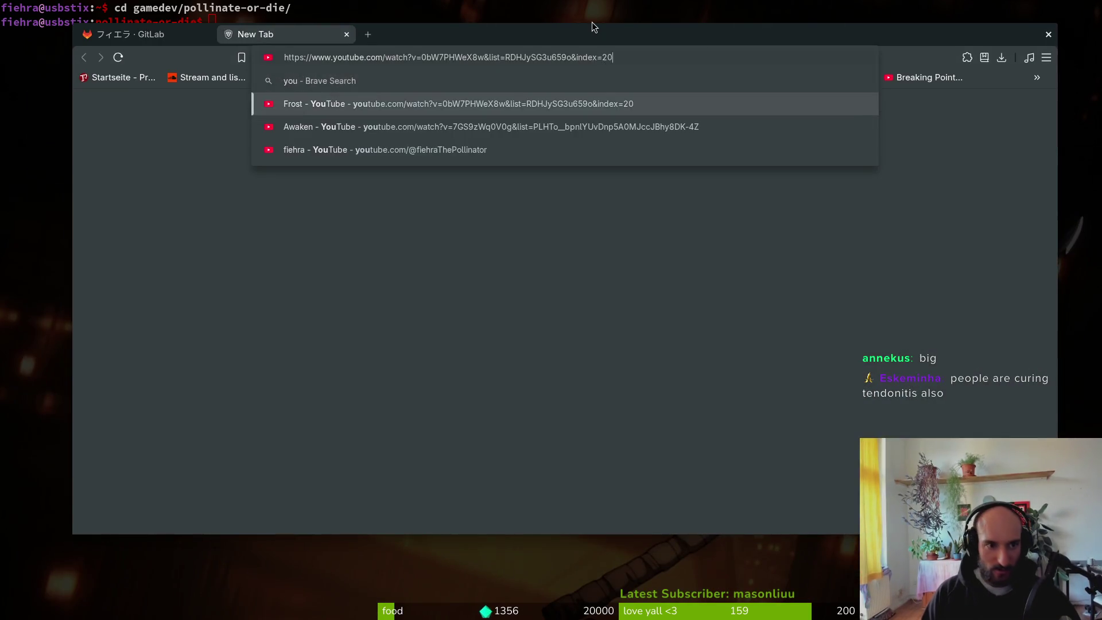
{"action": "key", "text": "Return"}
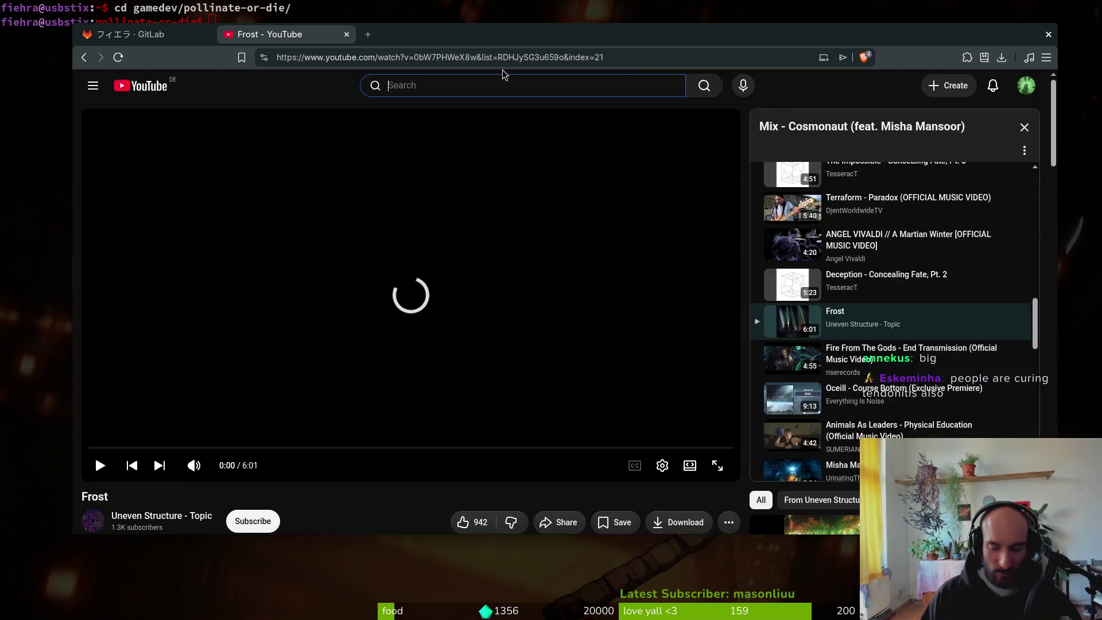
{"action": "type", "text": "steam god"}
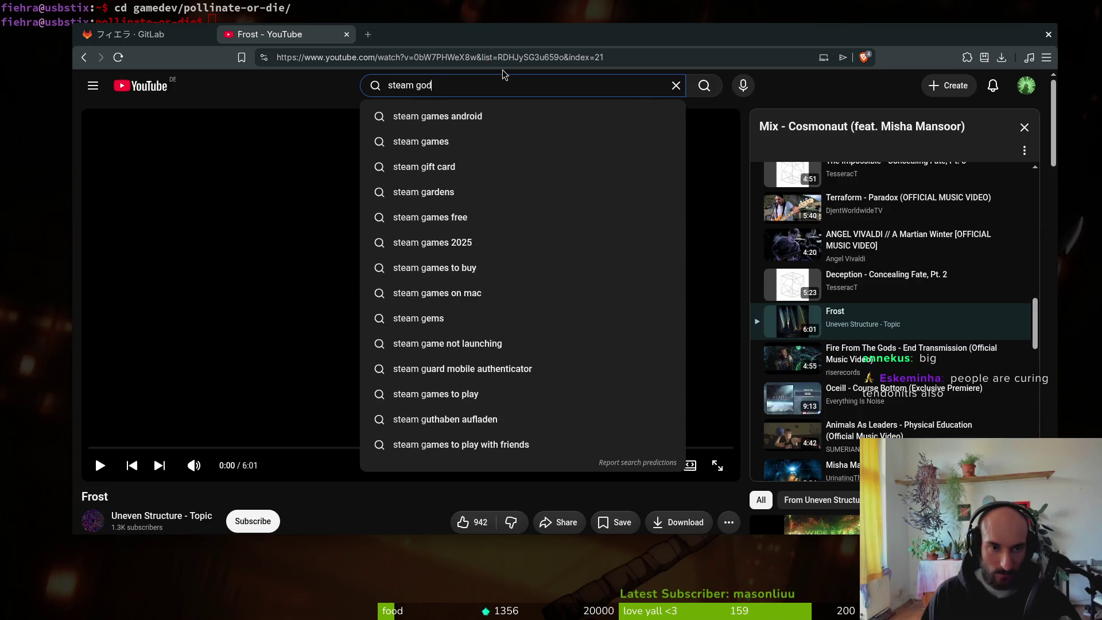
{"action": "type", "text": "ot achievements"}
{"action": "key", "text": "Return"}
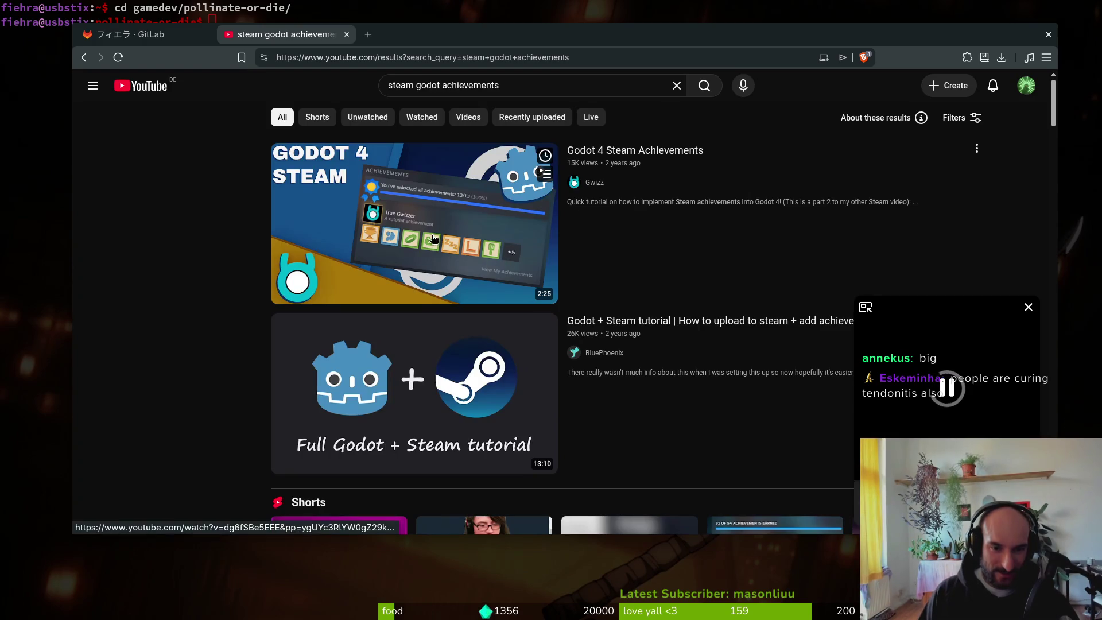
Step: Open the Godot 4 Steam Achievements video, pause it, and return to the GitLab tab
{"action": "left_click", "coordinate": [408, 230]}
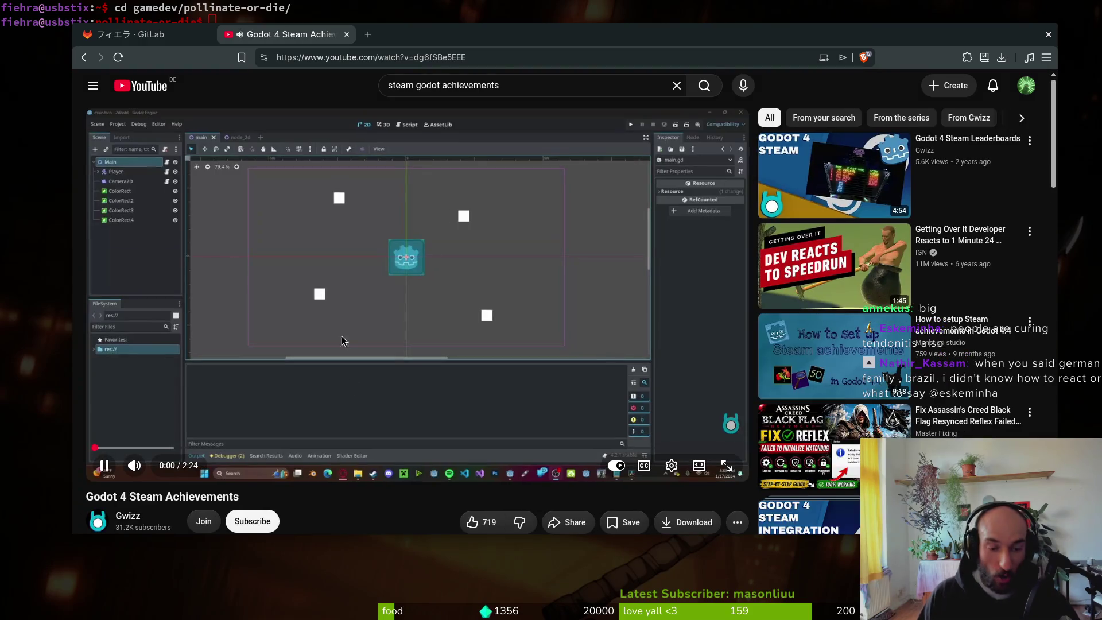
{"action": "scroll", "coordinate": [341, 340], "scroll_direction": "down", "scroll_amount": 5}
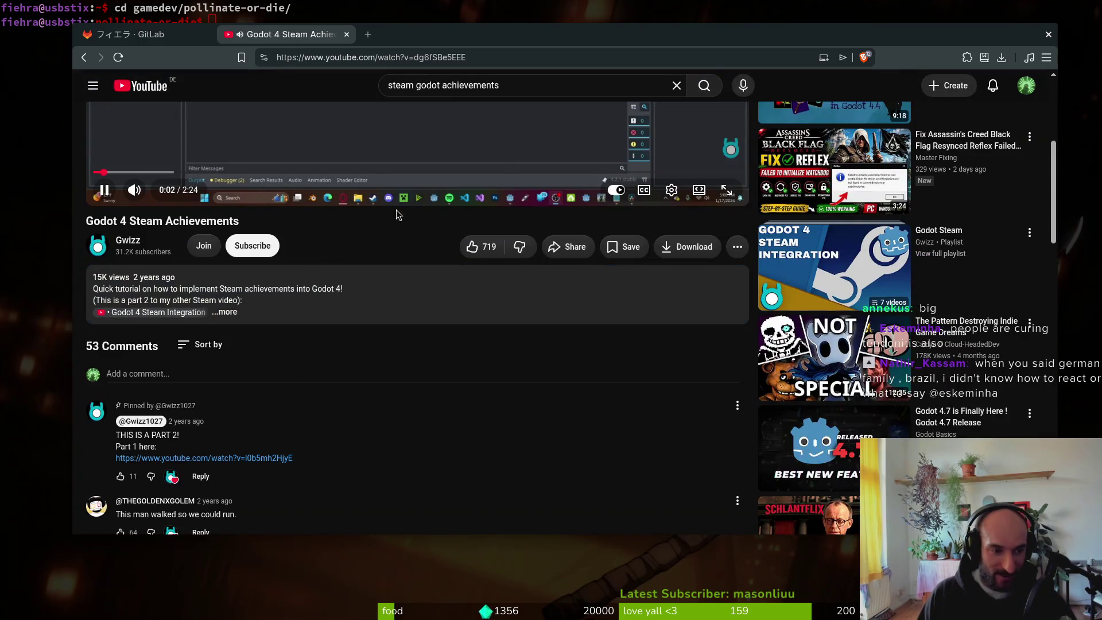
{"action": "scroll", "coordinate": [398, 448], "scroll_direction": "up", "scroll_amount": 1}
{"action": "left_click", "coordinate": [395, 184]}
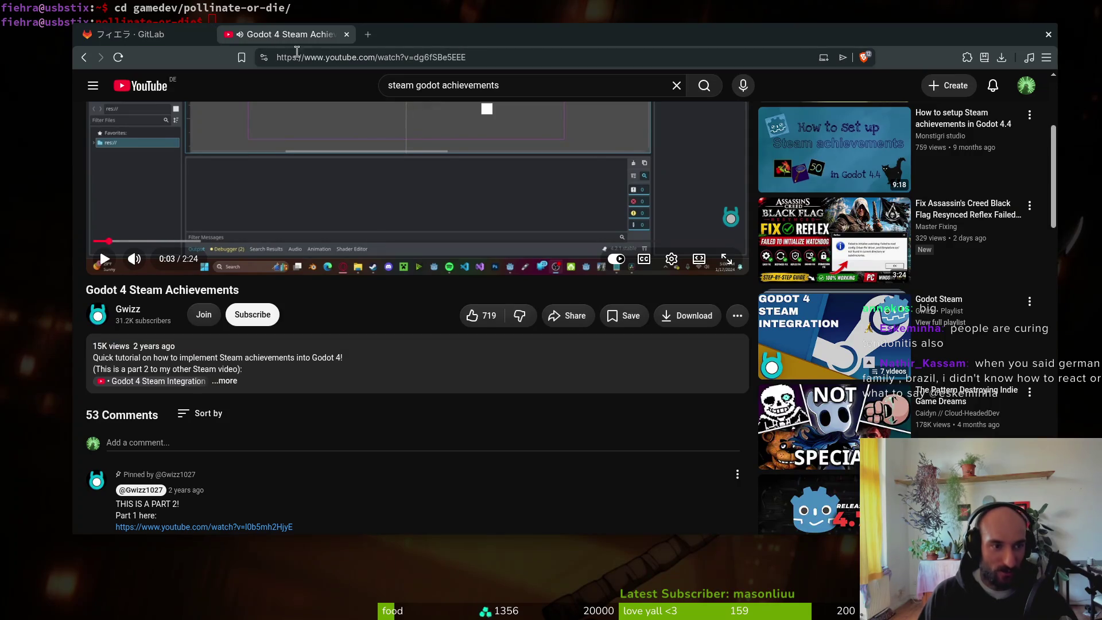
{"action": "left_click", "coordinate": [144, 34]}
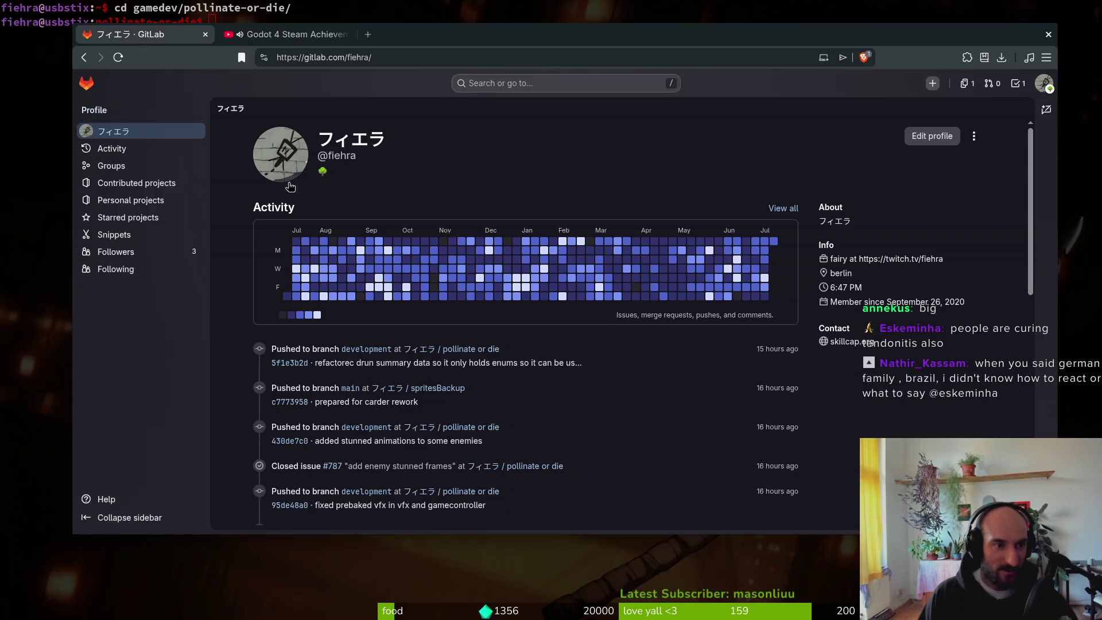
Step: Open the pollinate or die project and its Work items list
{"action": "left_click", "coordinate": [474, 349]}
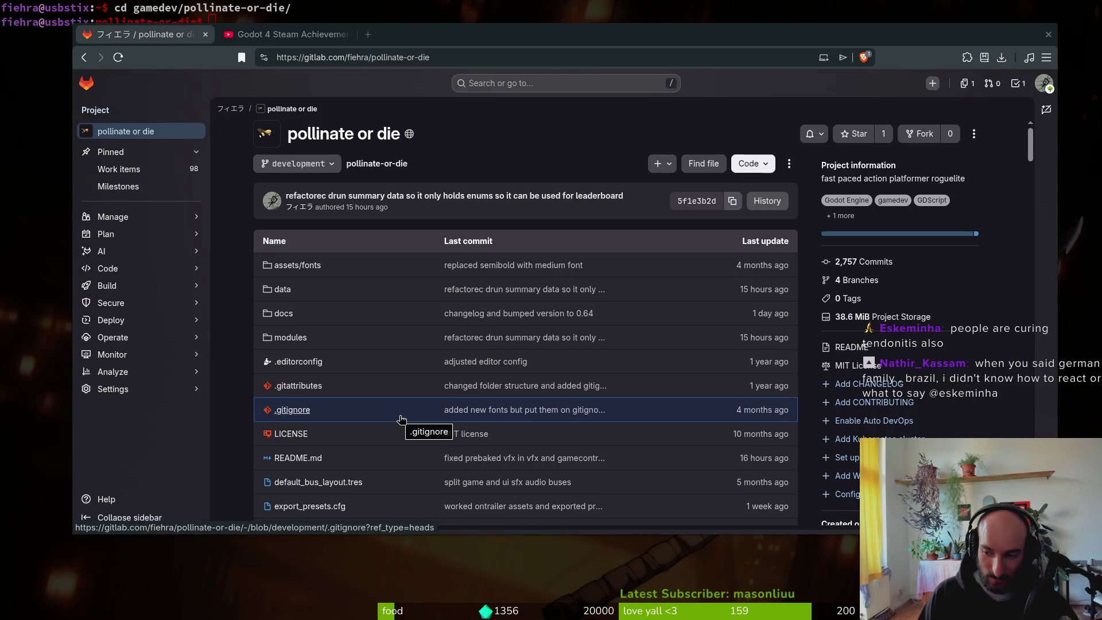
{"action": "left_click", "coordinate": [156, 171]}
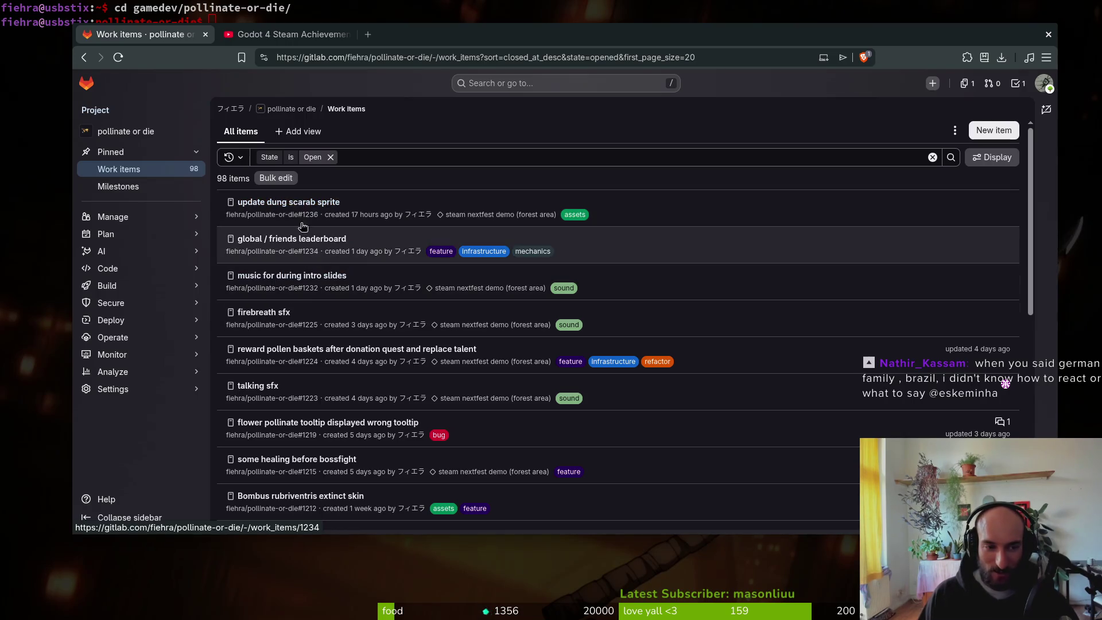
Step: Filter work items by 'steam' and open the steam achievements issue
{"action": "left_click", "coordinate": [375, 153]}
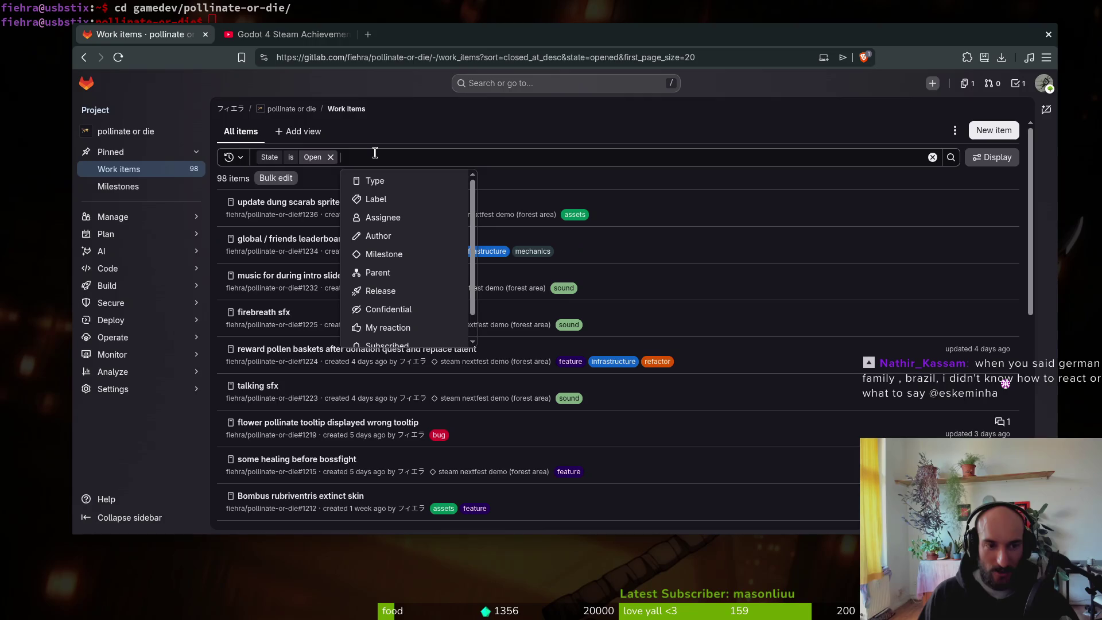
{"action": "type", "text": "achievem"}
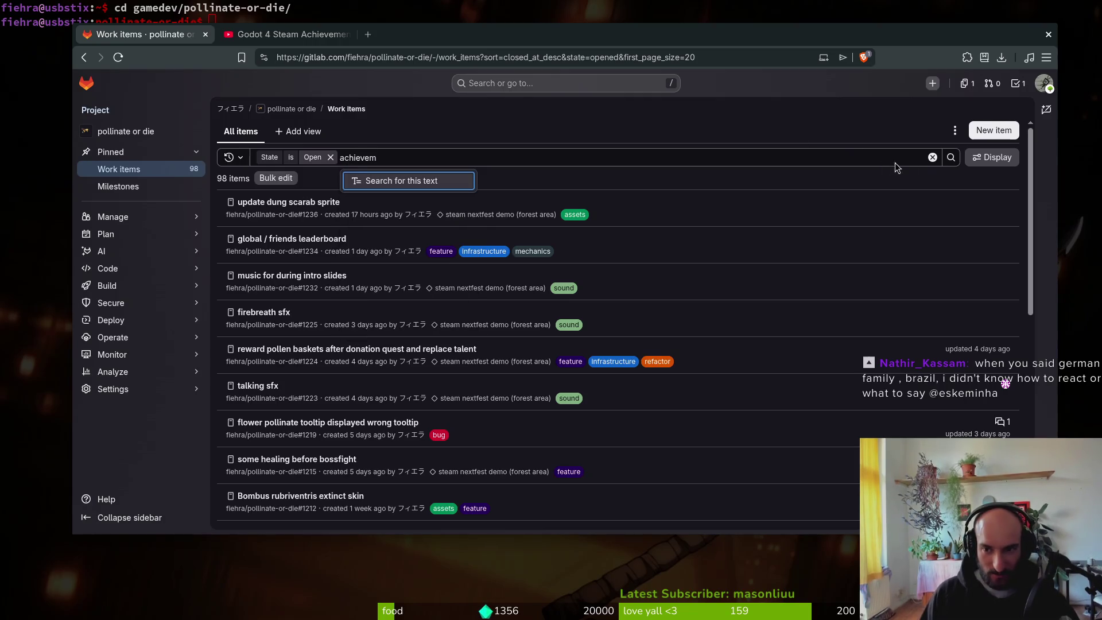
{"action": "key", "text": "Return"}
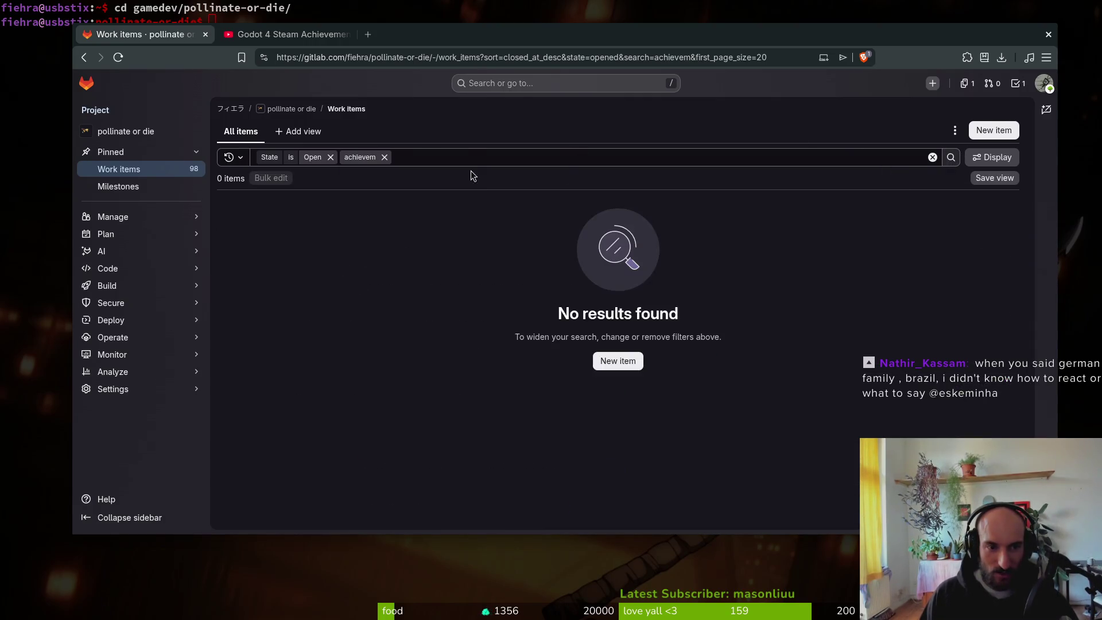
{"action": "left_click", "coordinate": [466, 158]}
{"action": "left_click", "coordinate": [385, 157]}
{"action": "type", "text": "steam"}
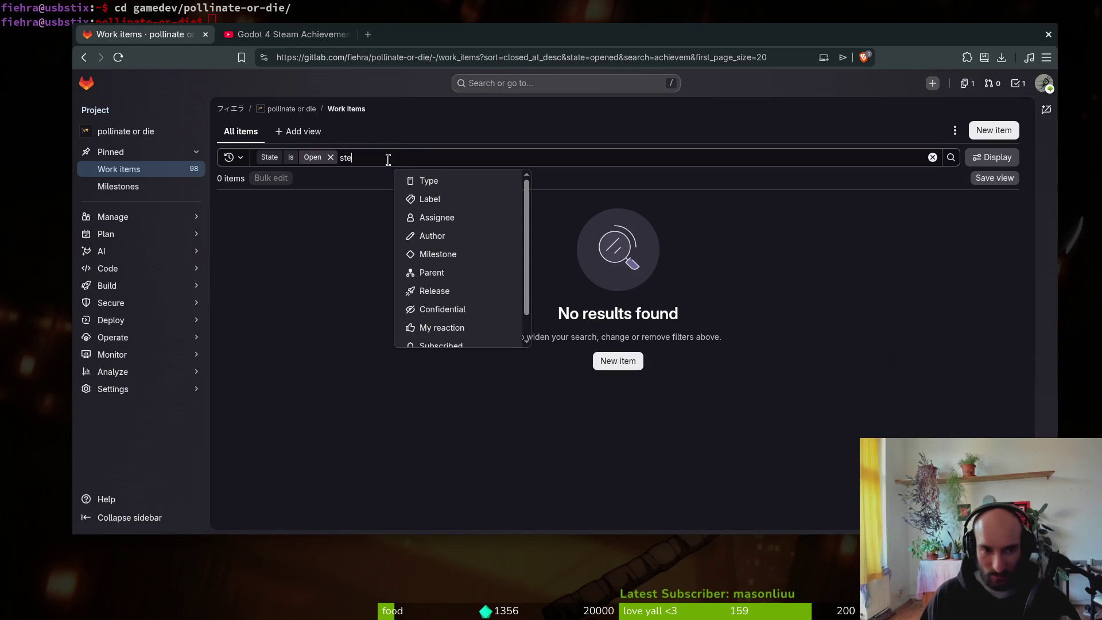
{"action": "left_click", "coordinate": [952, 159]}
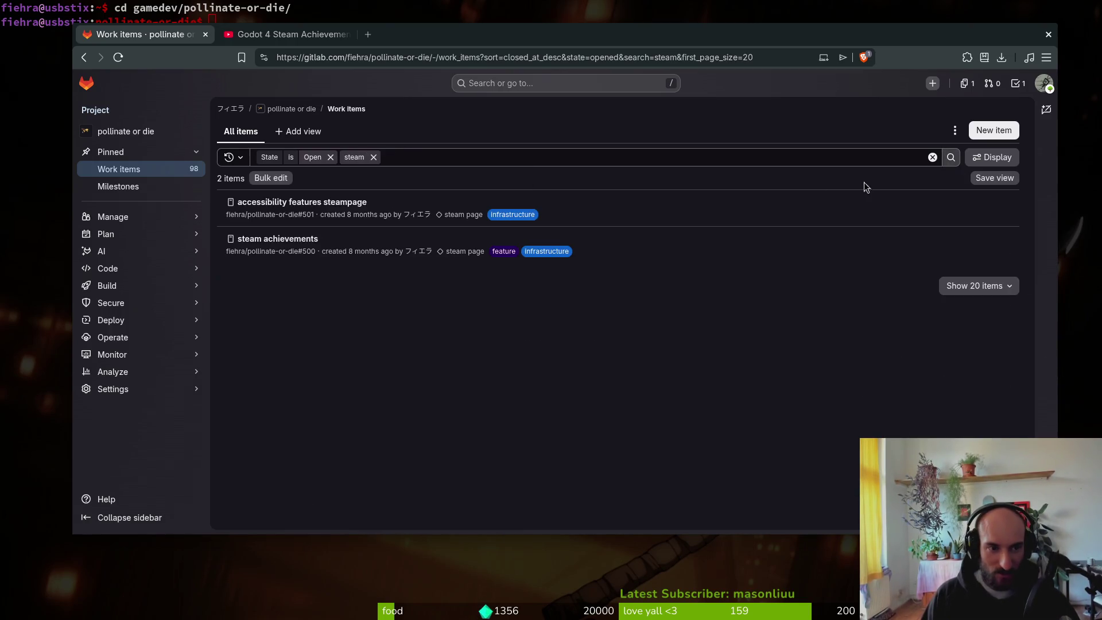
{"action": "left_click", "coordinate": [275, 240]}
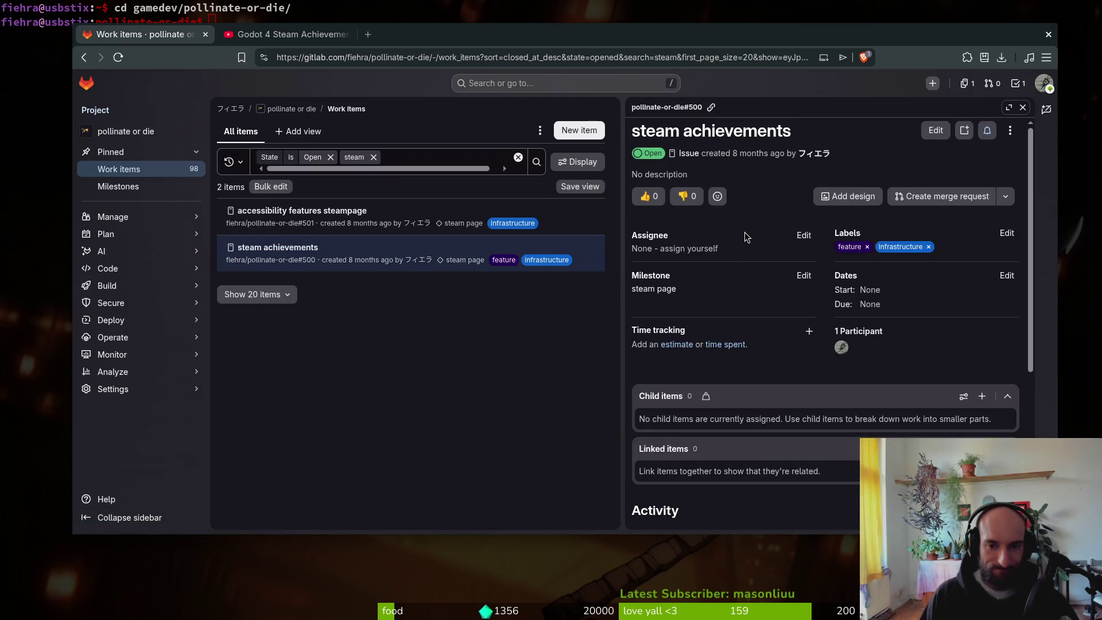
Step: Post the pasted YouTube tutorial link as a comment on the issue
{"action": "scroll", "coordinate": [746, 344], "scroll_direction": "down", "scroll_amount": 5}
{"action": "left_click", "coordinate": [714, 407]}
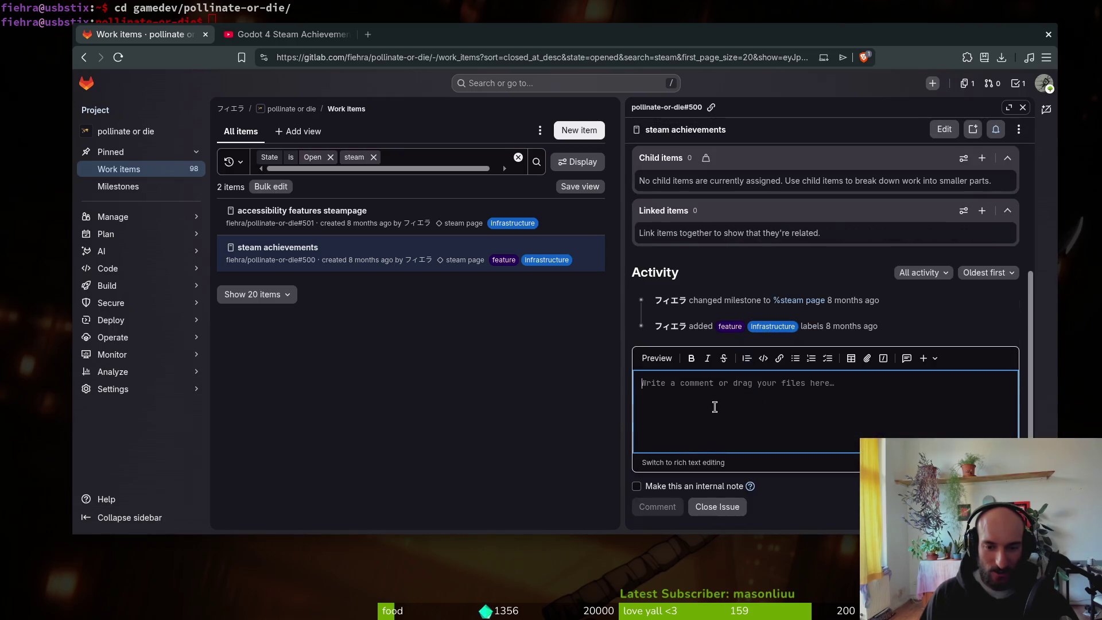
{"action": "type", "text": "https://www.youtube.com/watch?v=dg6fSBe5EEE"}
{"action": "left_click", "coordinate": [657, 506]}
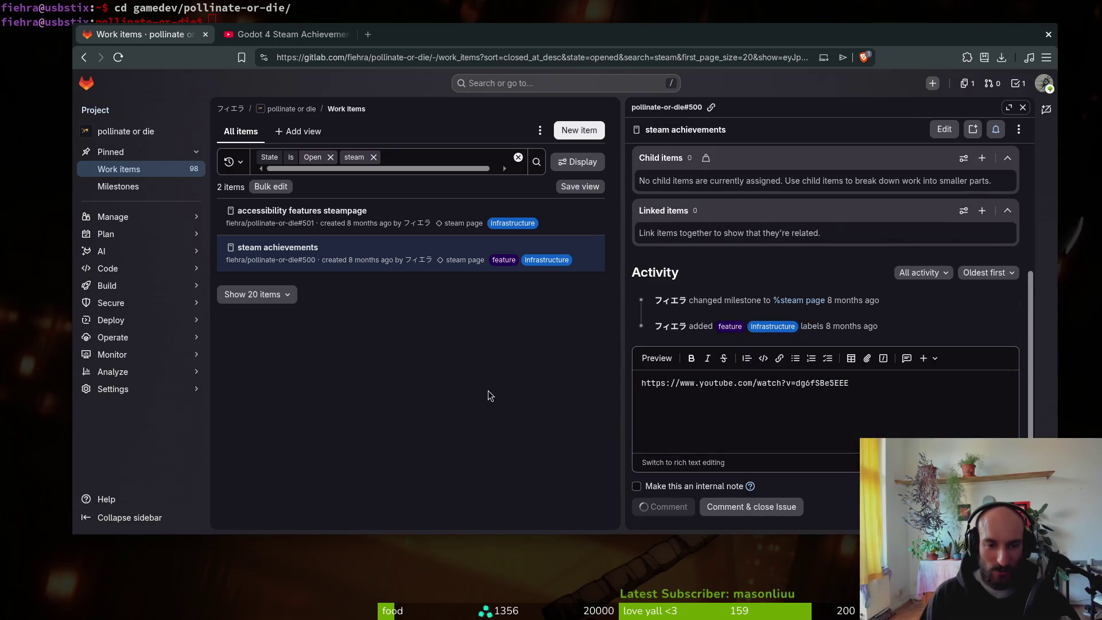
{"action": "scroll", "coordinate": [729, 335], "scroll_direction": "up", "scroll_amount": 3}
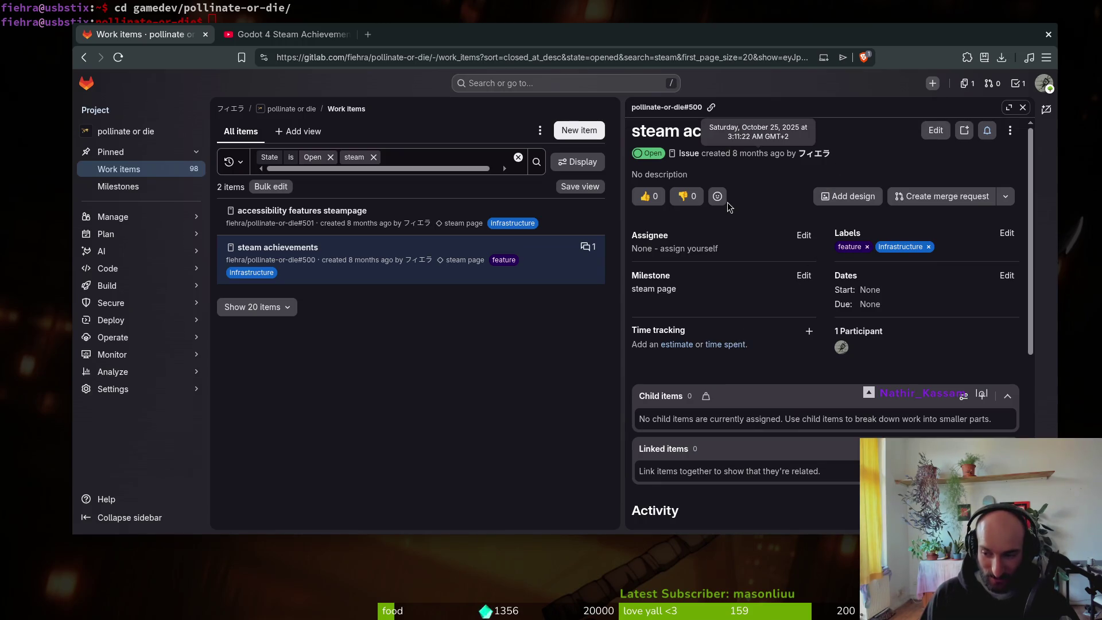
Step: Close the GitLab tab and put the browser away to reveal the pollinate-or-die terminal
{"action": "left_click", "coordinate": [206, 35]}
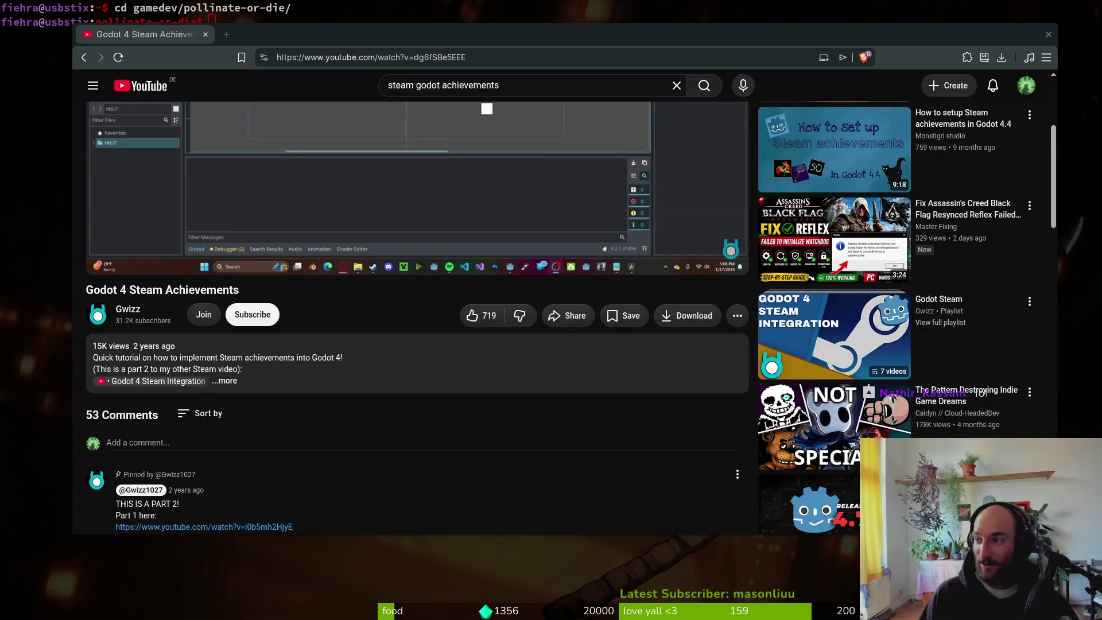
{"action": "key", "text": "ctrl+l"}
{"action": "key", "text": "alt+Tab"}
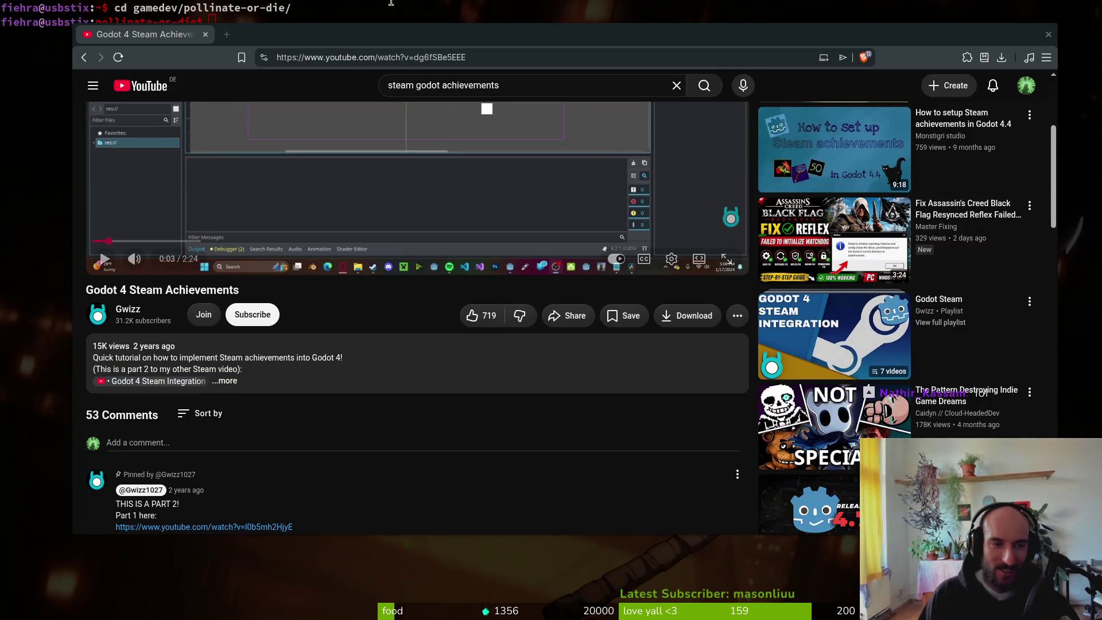
{"action": "key", "text": "ctrl+w"}
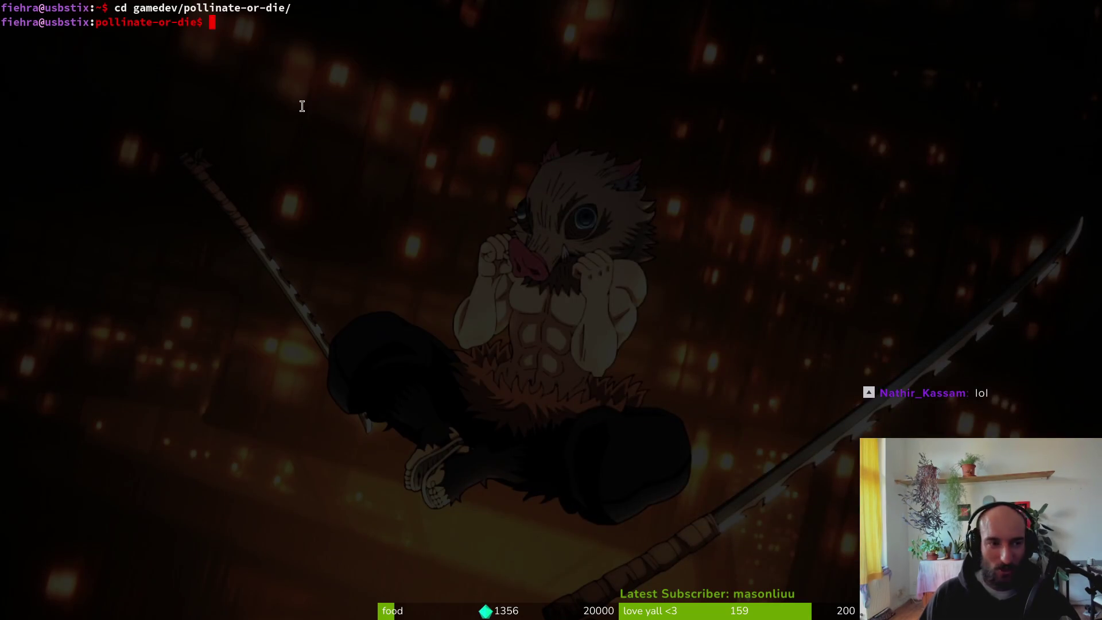
Step: Revert the local change to debug.helper.gd from tig's status view
{"action": "type", "text": "tig"}
{"action": "key", "text": "Return"}
{"action": "key", "text": "s"}
{"action": "key", "text": "Down"}
{"action": "key", "text": "Down"}
{"action": "key", "text": "Return"}
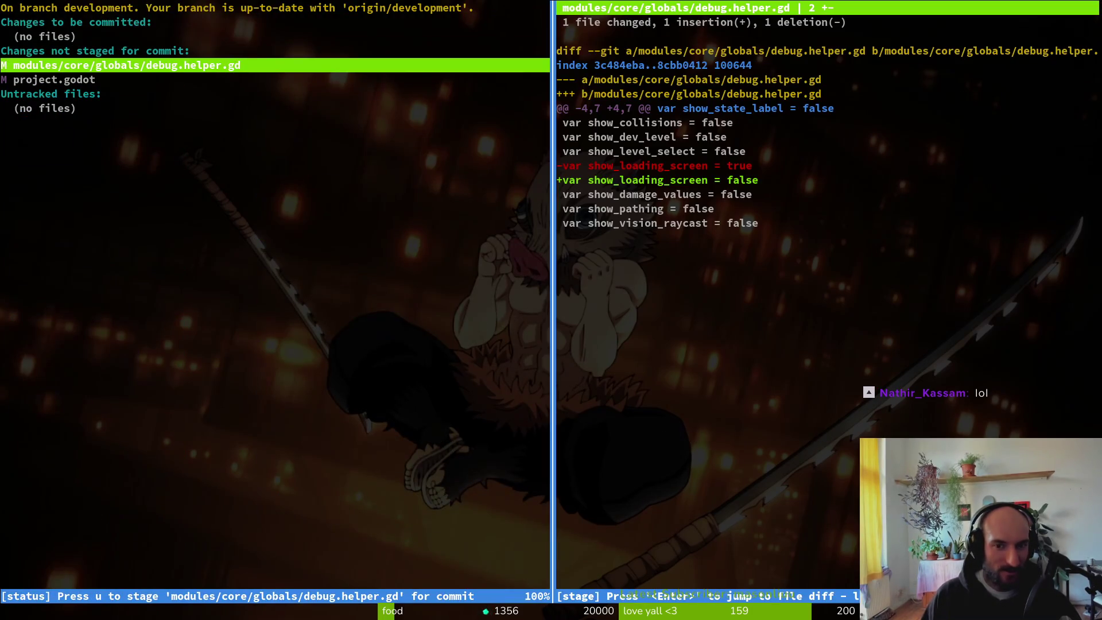
{"action": "key", "text": "exclam"}
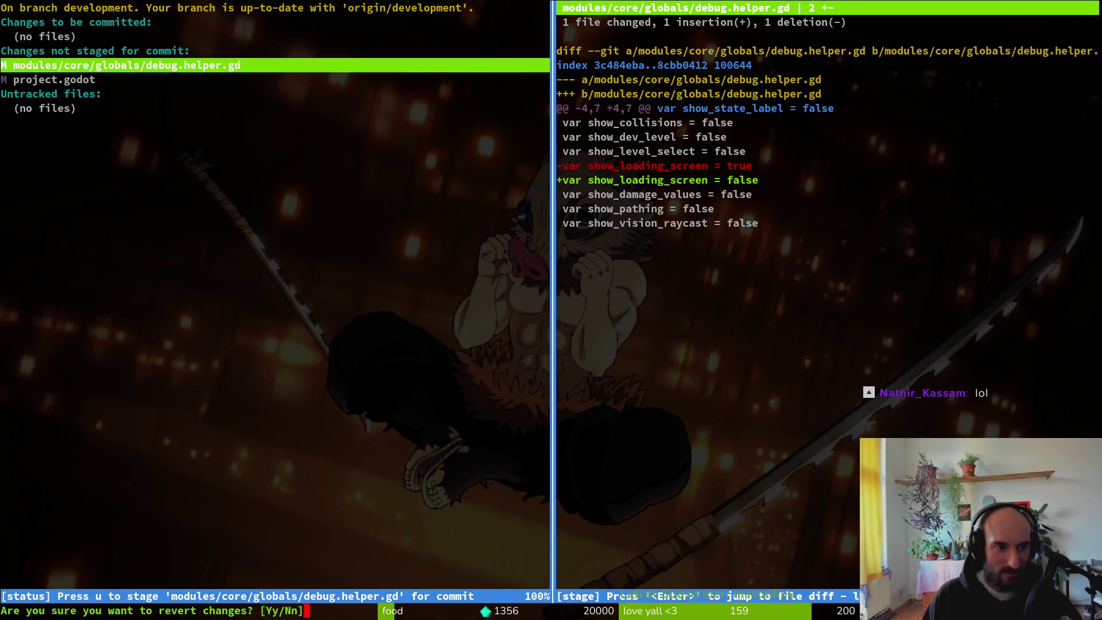
{"action": "key", "text": "y"}
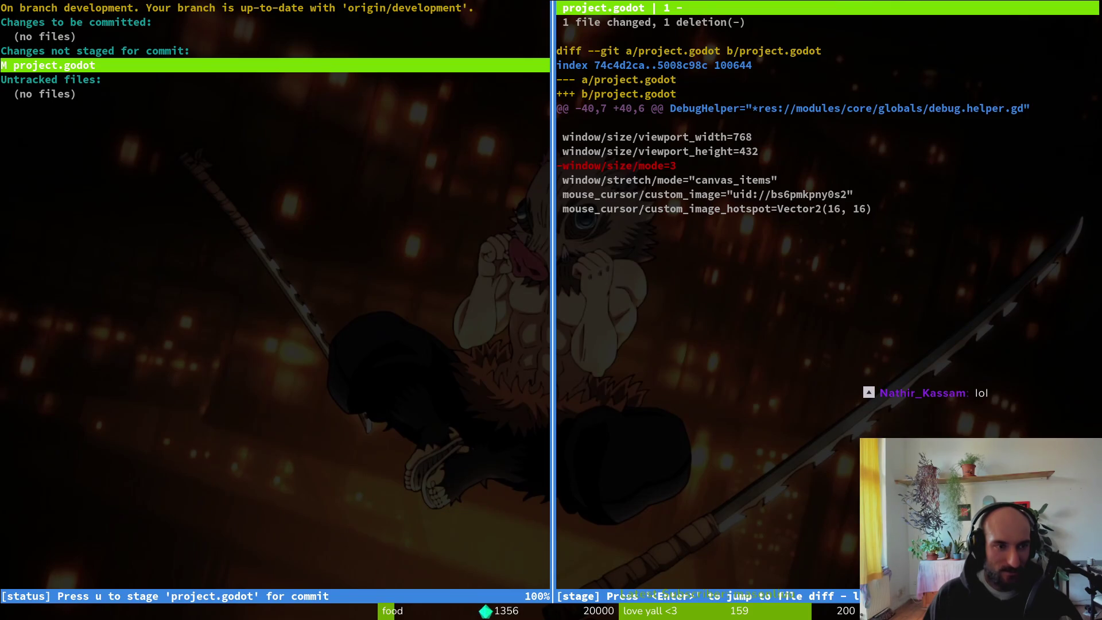
Step: Keep the project.godot change by declining its revert, and switch back to Godot
{"action": "key", "text": "exclam"}
{"action": "key", "text": "n"}
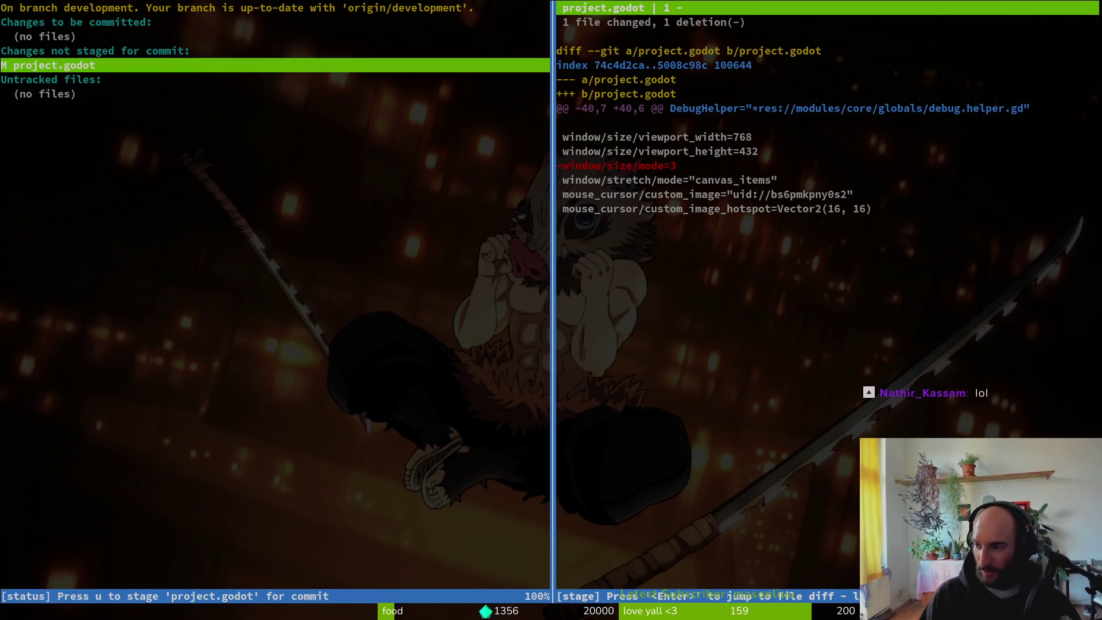
{"action": "key", "text": "alt+Tab"}
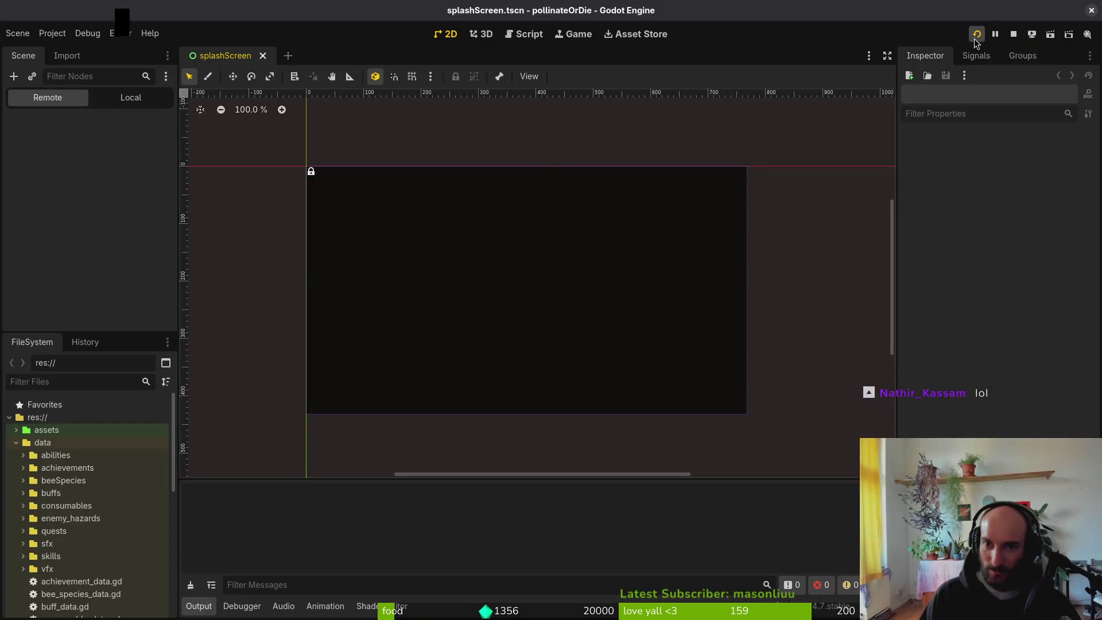
Step: Run the game, quit from its main menu, then delete every file in the user data folder
{"action": "left_click", "coordinate": [975, 38]}
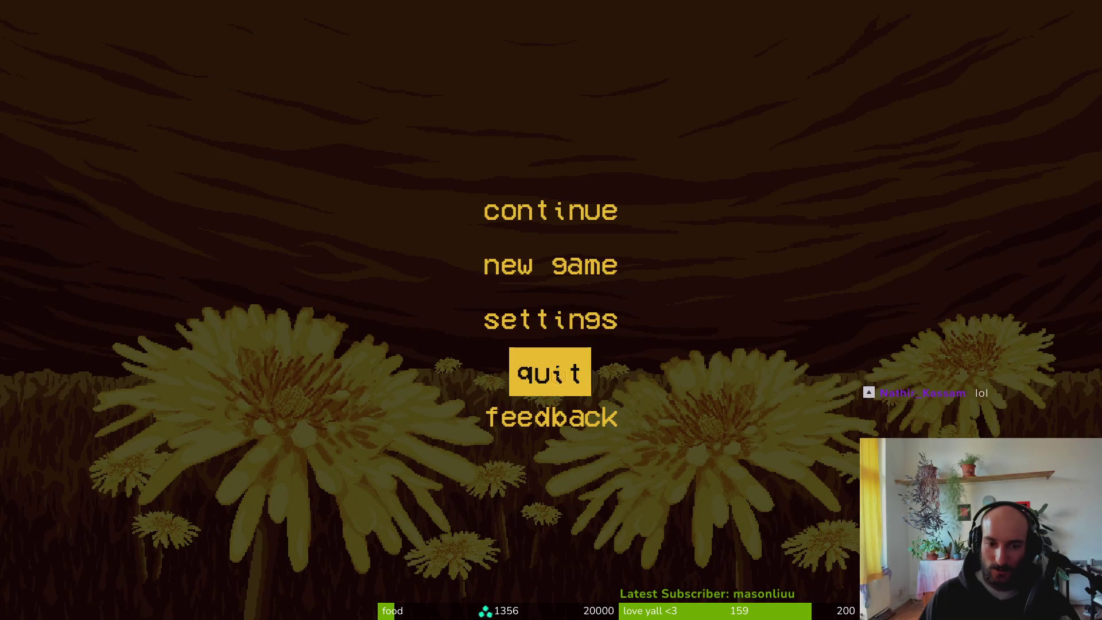
{"action": "left_click", "coordinate": [558, 375]}
{"action": "left_click", "coordinate": [52, 33]}
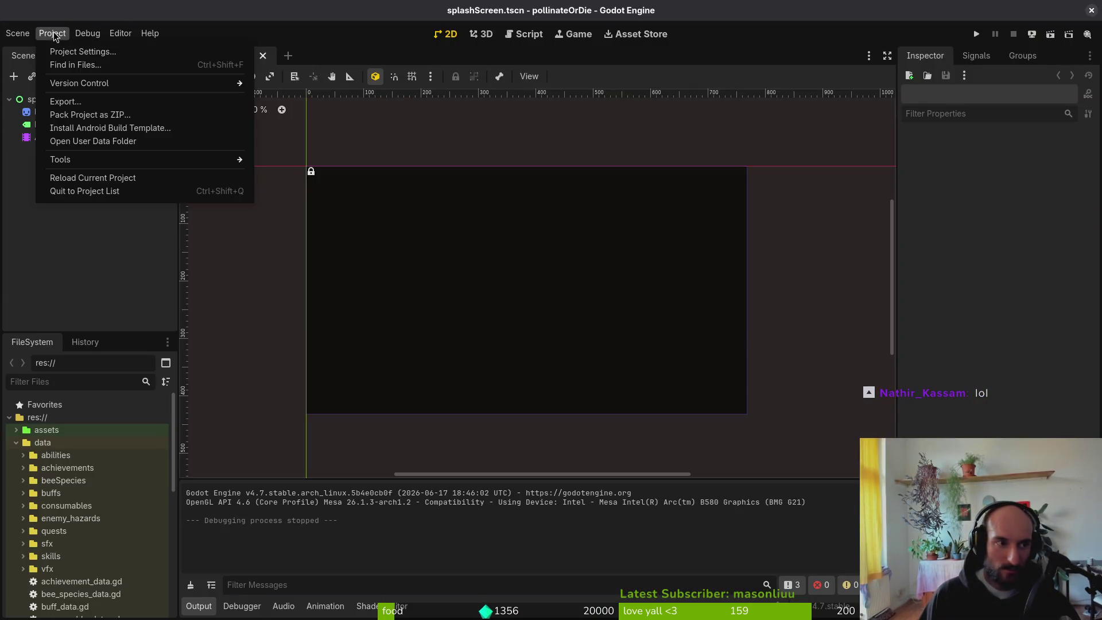
{"action": "left_click", "coordinate": [118, 142]}
{"action": "key", "text": "ctrl+a"}
{"action": "key", "text": "Delete"}
{"action": "key", "text": "ctrl+w"}
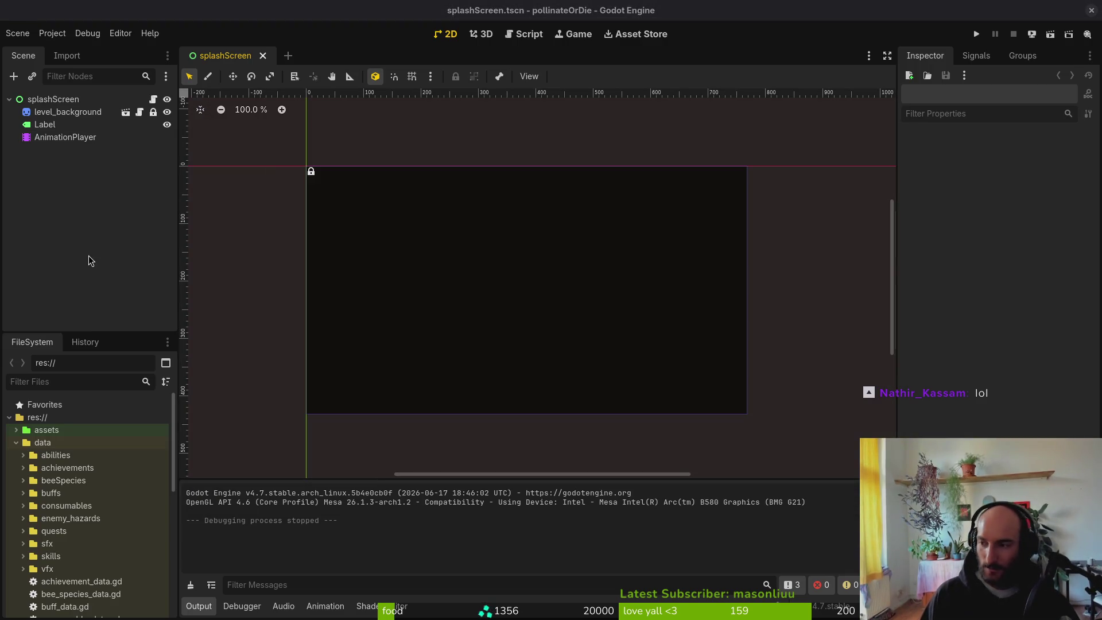
{"action": "key", "text": "super+2"}
Step: Revert the remaining project.godot change in tig as well
{"action": "type", "text": "qtig"}
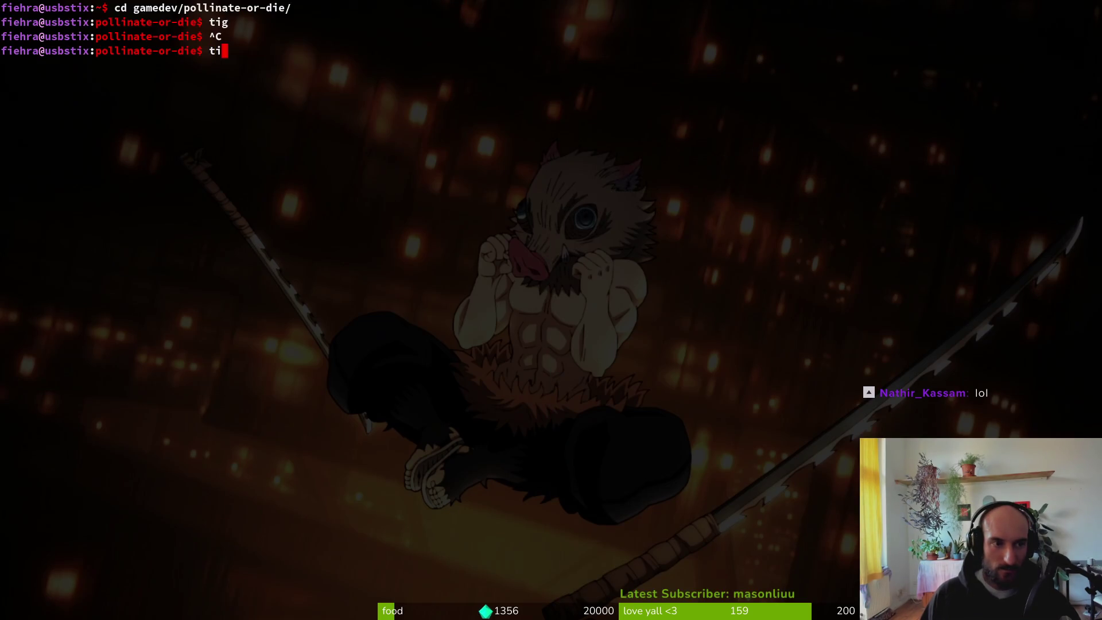
{"action": "key", "text": "Return"}
{"action": "key", "text": "s"}
{"action": "key", "text": "Down"}
{"action": "key", "text": "Down"}
{"action": "key", "text": "Return"}
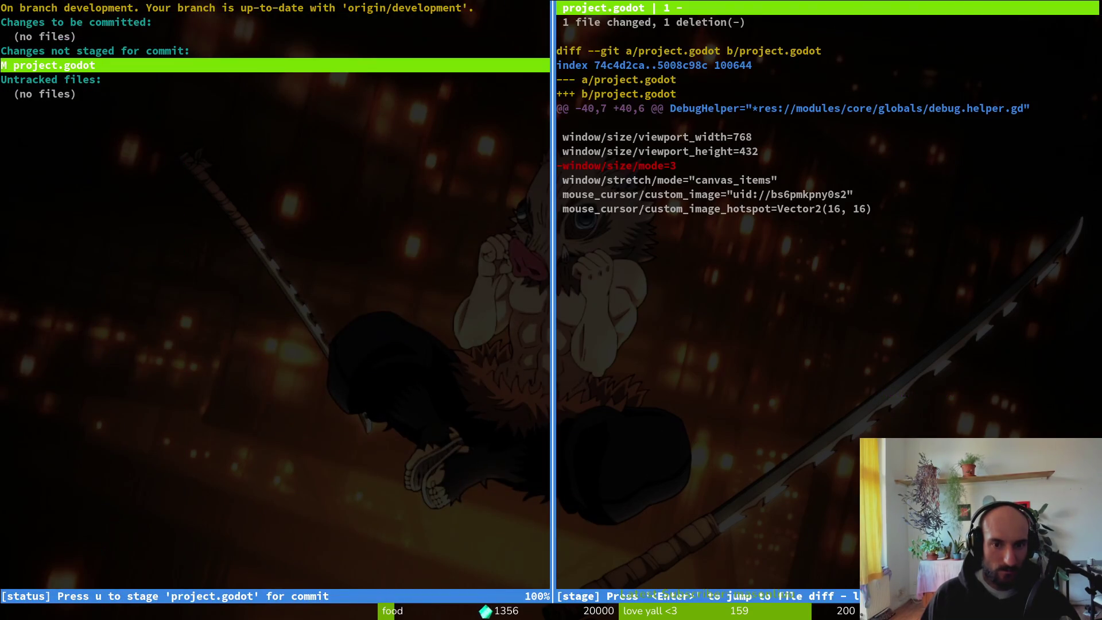
{"action": "key", "text": "exclam"}
{"action": "type", "text": "yq"}
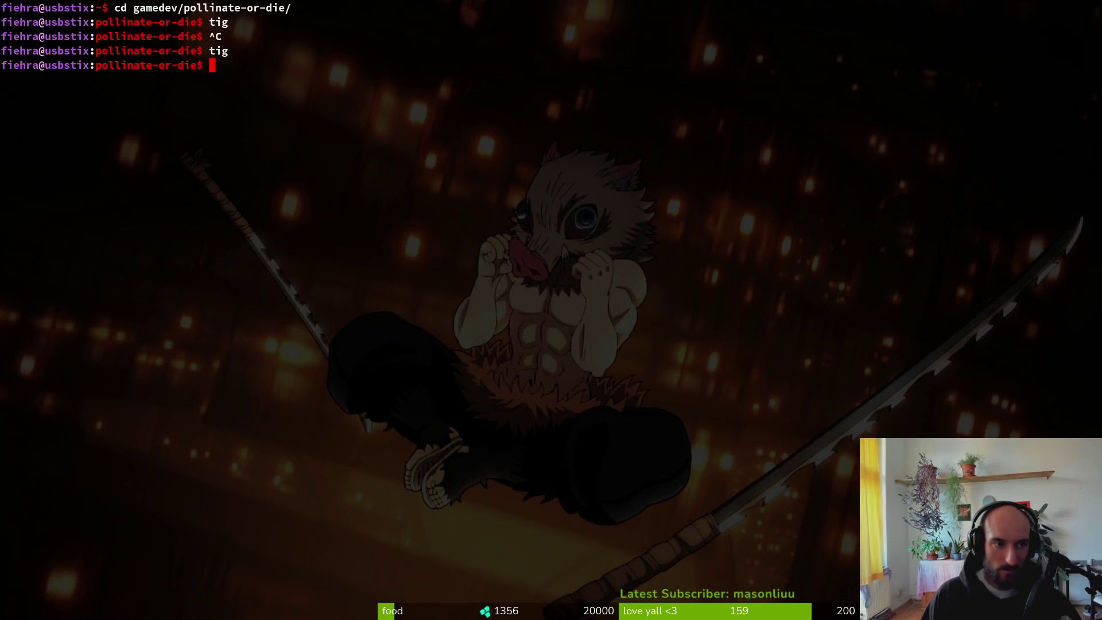
{"action": "type", "text": "git branch"}
Step: List the branches and switch to the steam branch with git switch steam
{"action": "key", "text": "Return"}
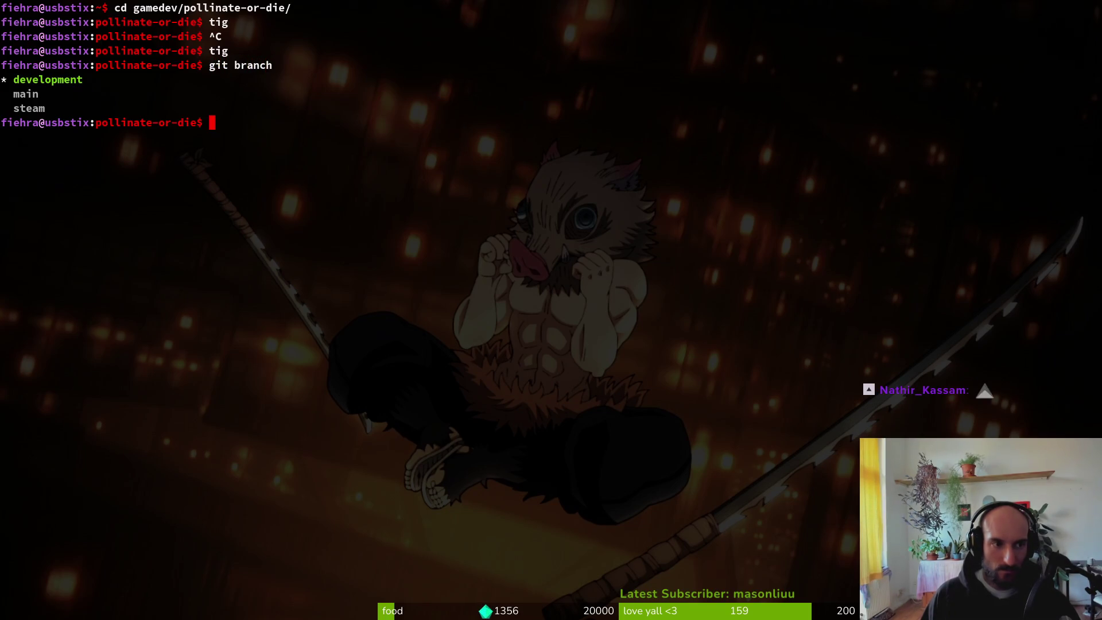
{"action": "type", "text": "git checko"}
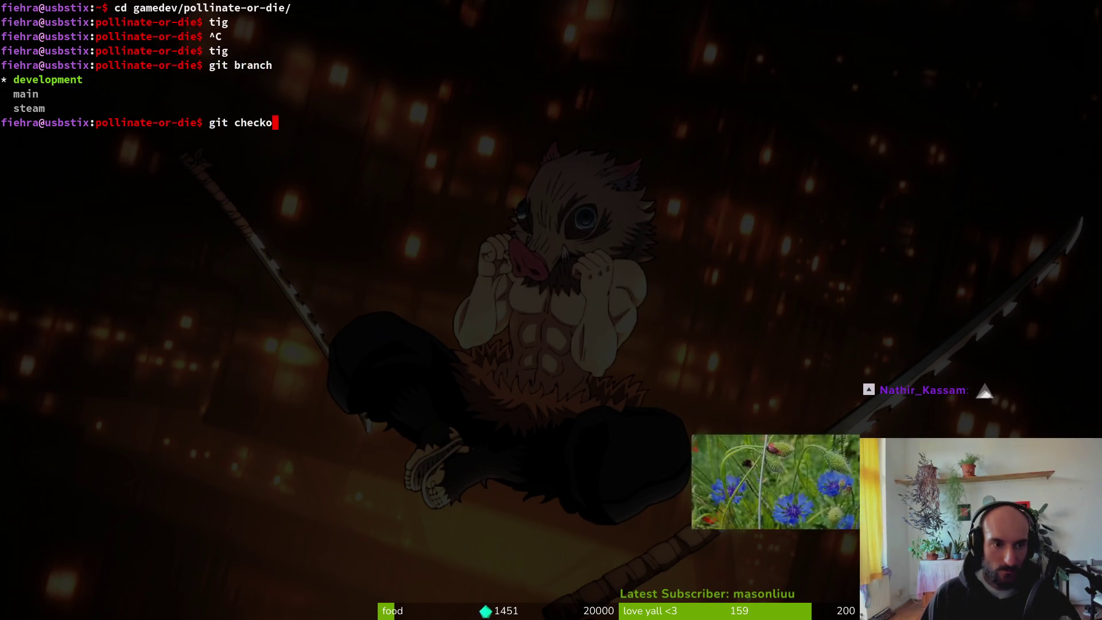
{"action": "key", "text": "BackSpace"}
{"action": "key", "text": "BackSpace"}
{"action": "key", "text": "BackSpace"}
{"action": "key", "text": "BackSpace"}
{"action": "key", "text": "BackSpace"}
{"action": "key", "text": "BackSpace"}
{"action": "type", "text": "switch"}
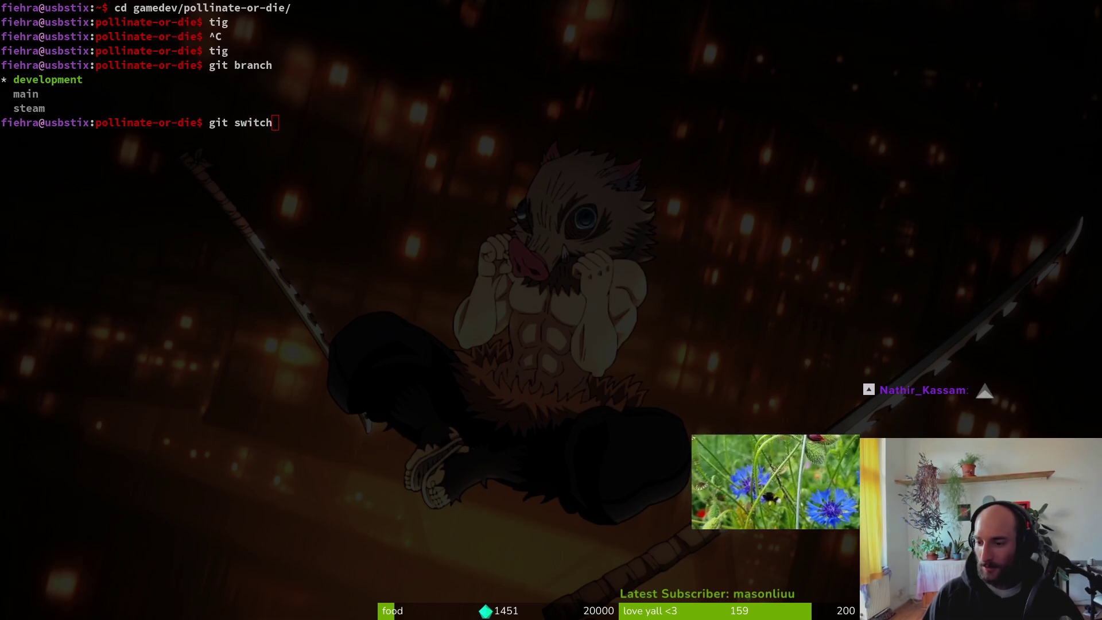
{"action": "left_click", "coordinate": [498, 210]}
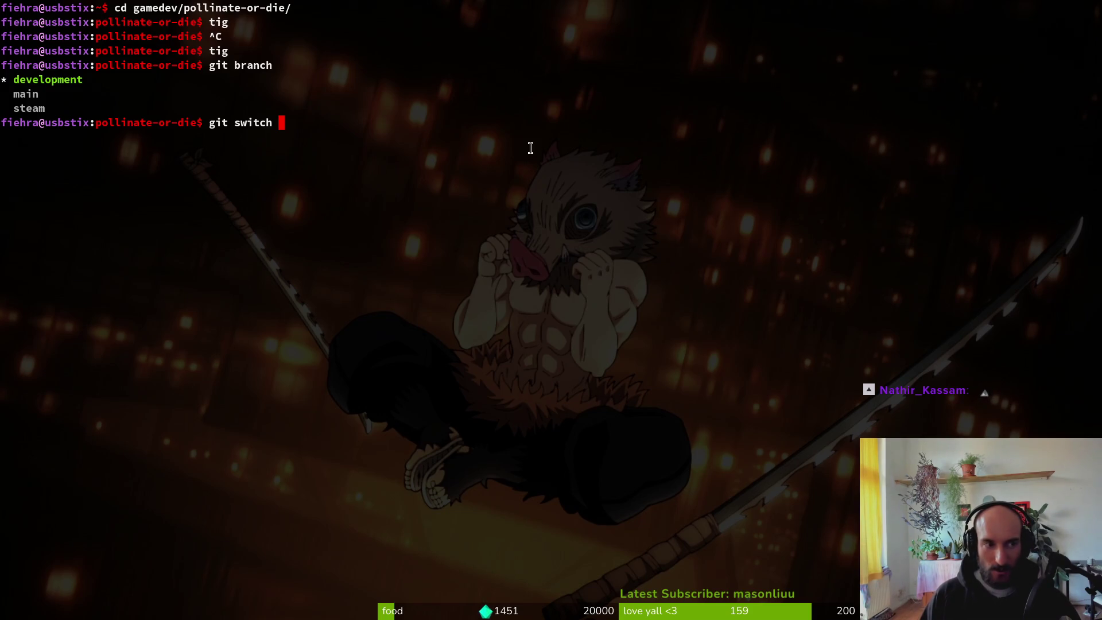
{"action": "type", "text": "steam"}
{"action": "key", "text": "Return"}
Step: Run git pull --rebase development, which fails, then clear the half-typed merge command
{"action": "type", "text": "git "}
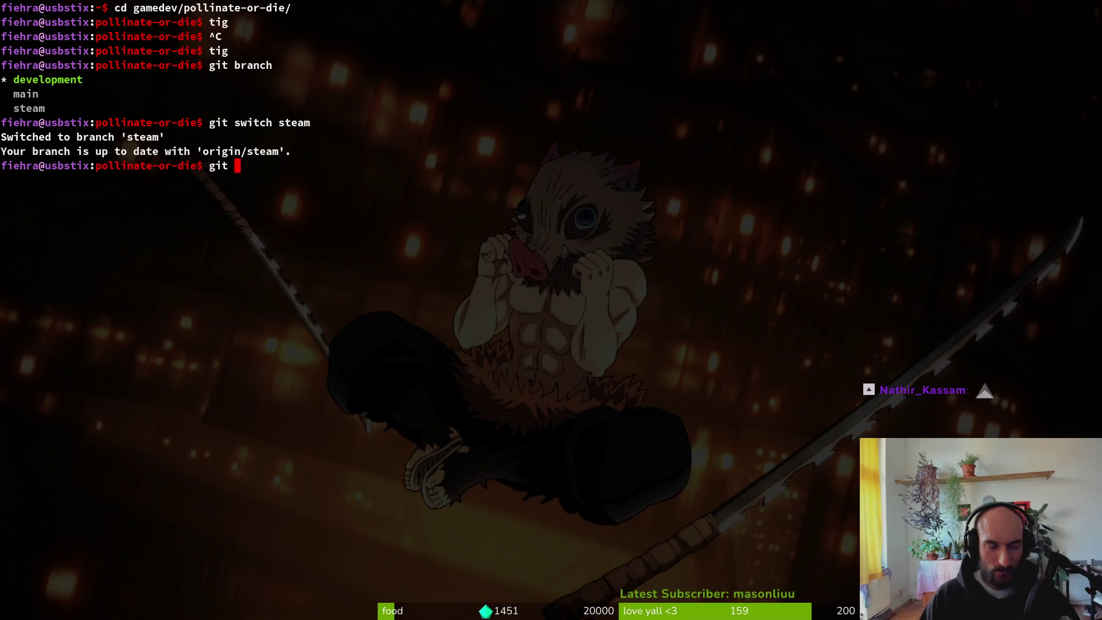
{"action": "type", "text": "pull --rebase "}
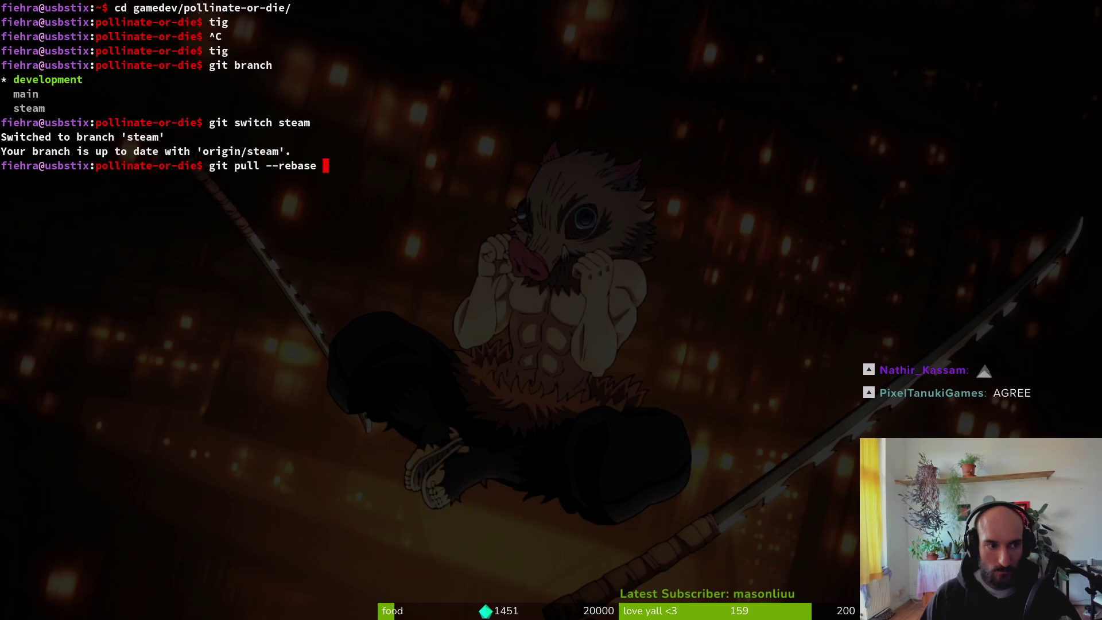
{"action": "type", "text": "development"}
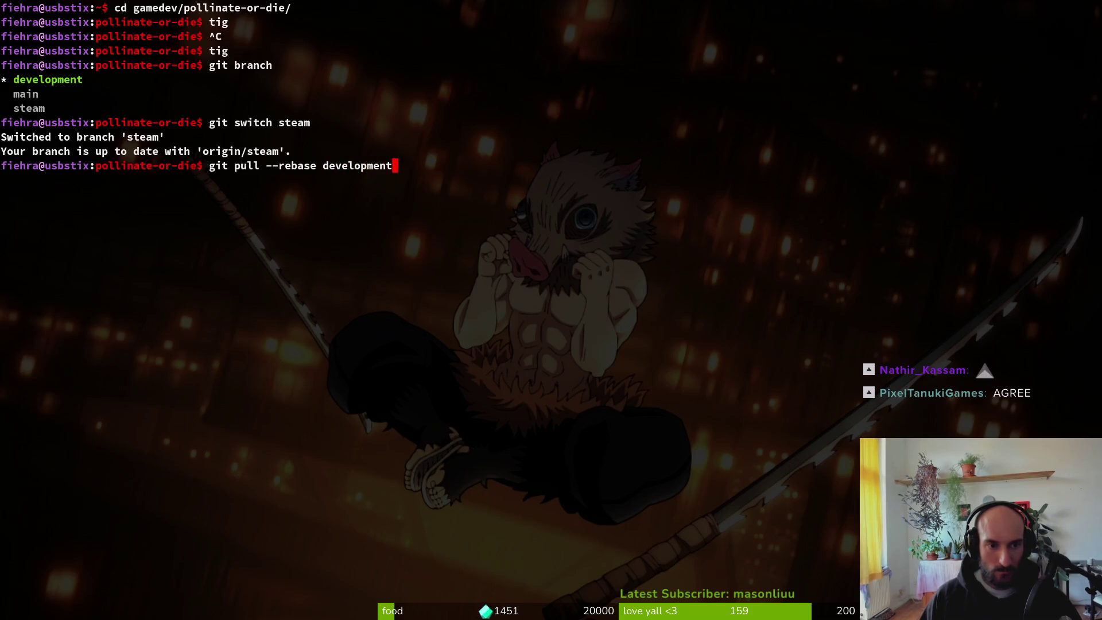
{"action": "key", "text": "Return"}
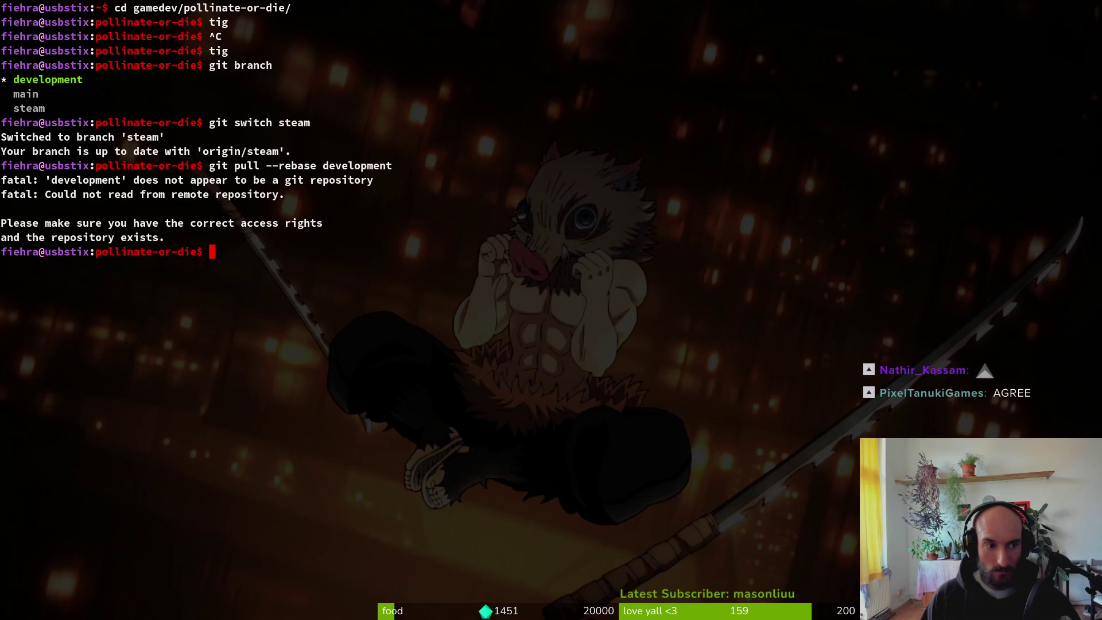
{"action": "type", "text": "gitmerg"}
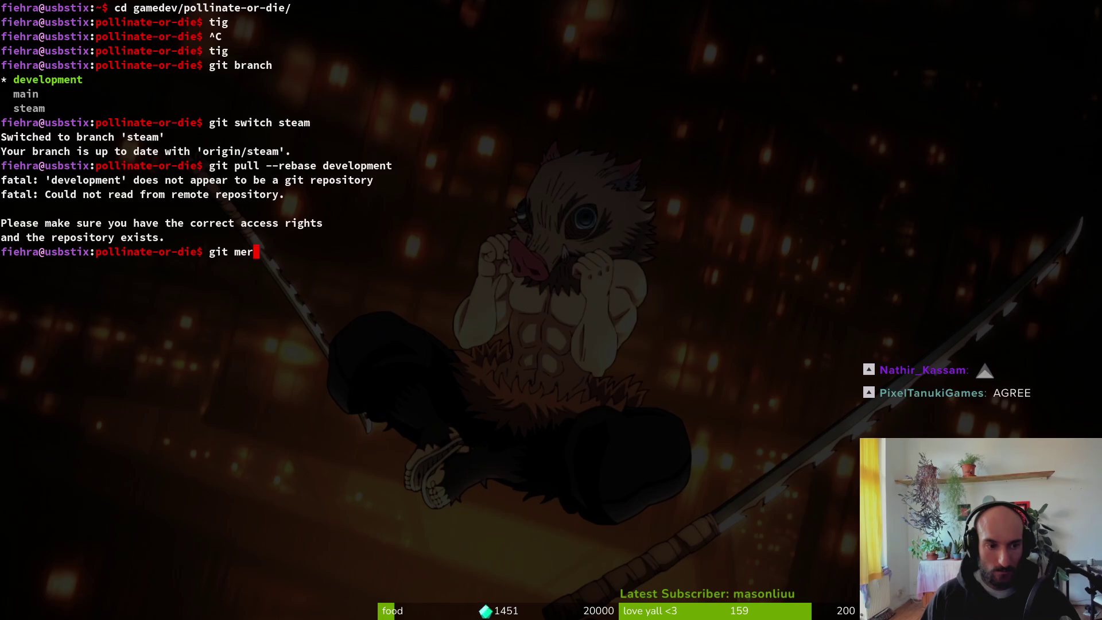
{"action": "key", "text": "BackSpace"}
{"action": "key", "text": "BackSpace"}
{"action": "key", "text": "BackSpace"}
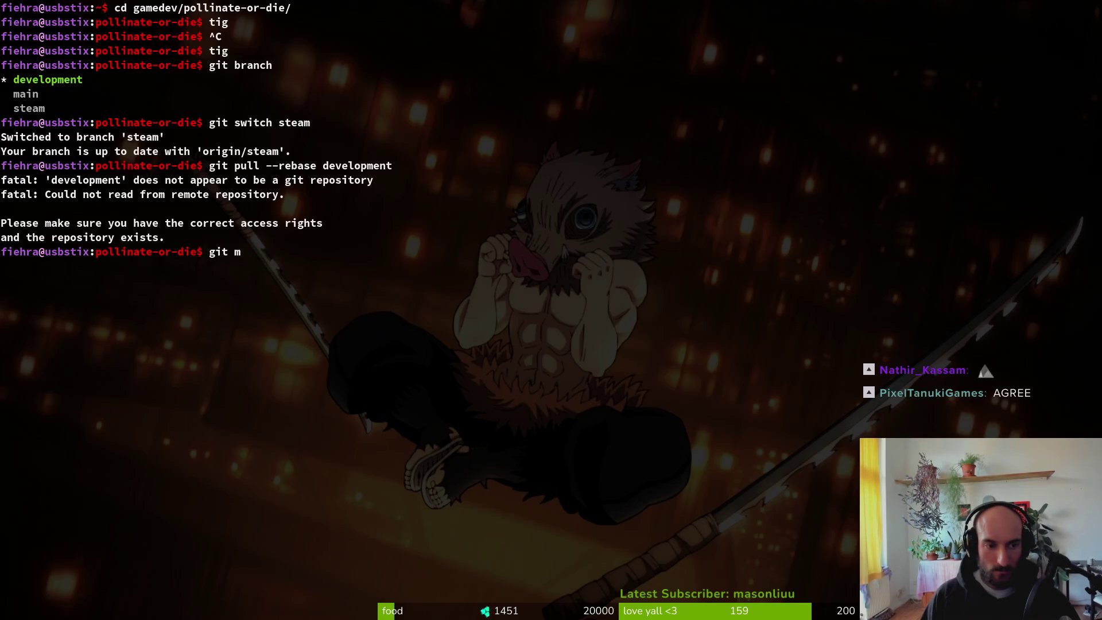
{"action": "key", "text": "BackSpace"}
{"action": "key", "text": "BackSpace"}
{"action": "key", "text": "BackSpace"}
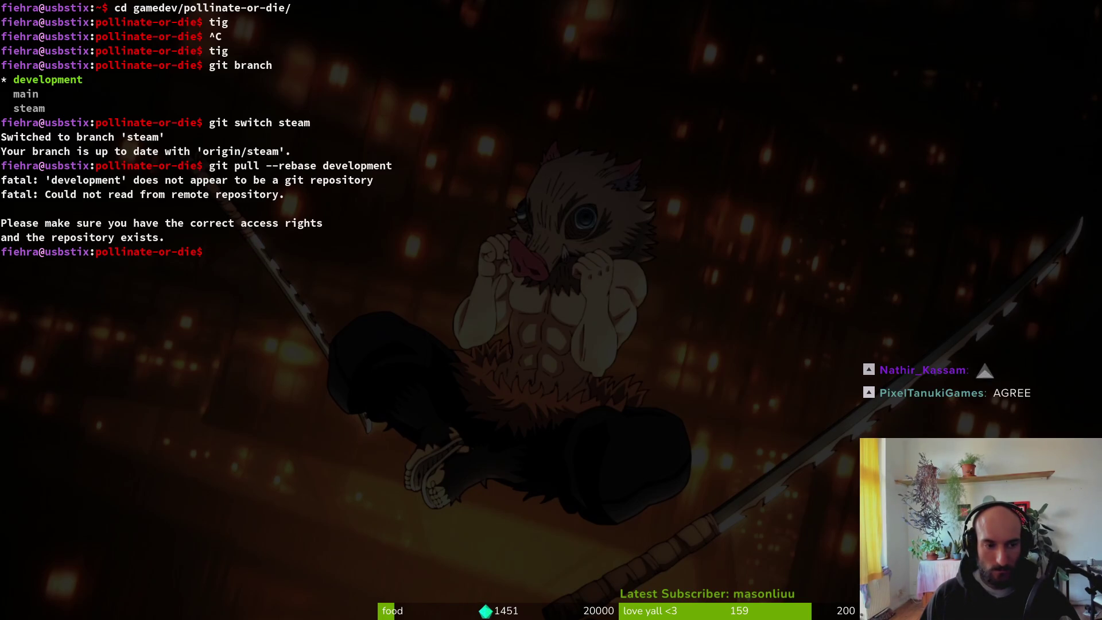
Step: List the branches and pull the latest steam branch changes
{"action": "key", "text": "alt+Tab"}
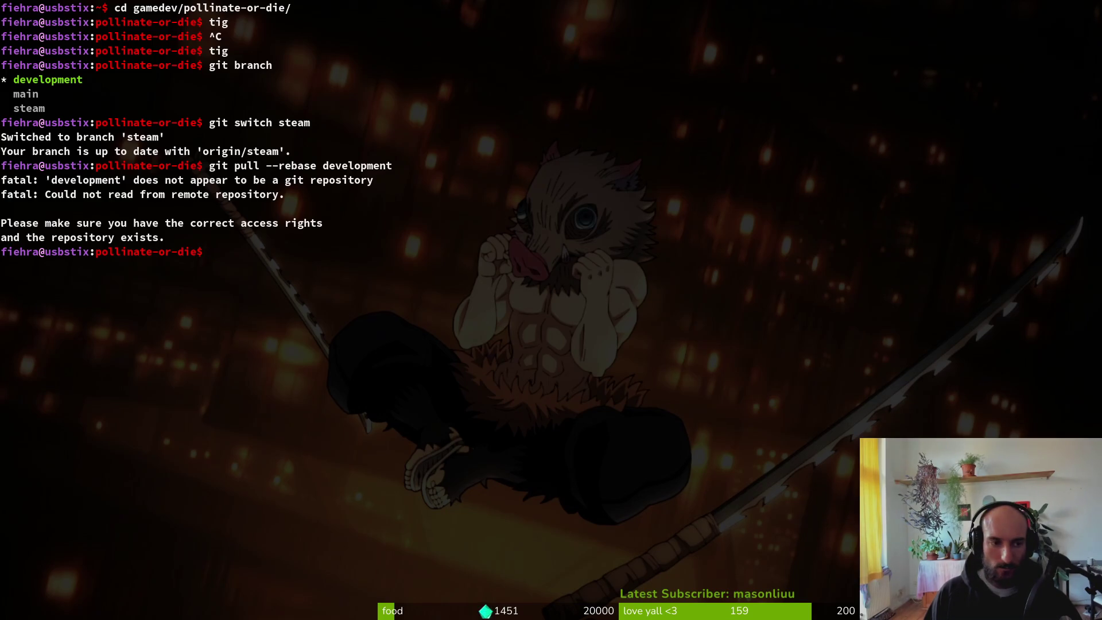
{"action": "type", "text": "git branch"}
{"action": "key", "text": "Return"}
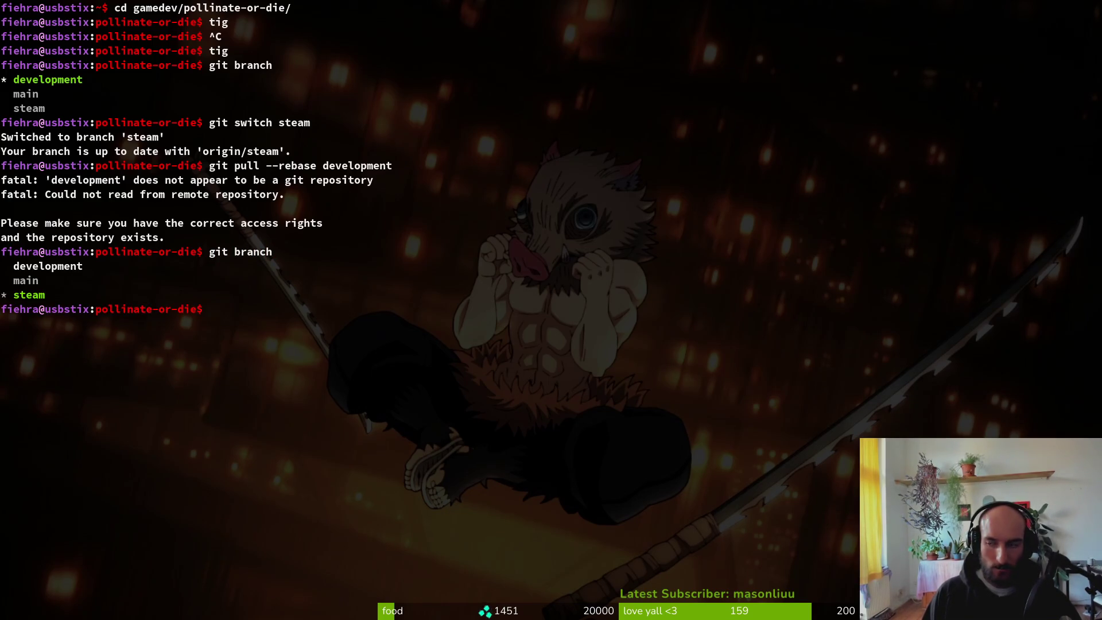
{"action": "type", "text": "git pull"}
{"action": "key", "text": "Return"}
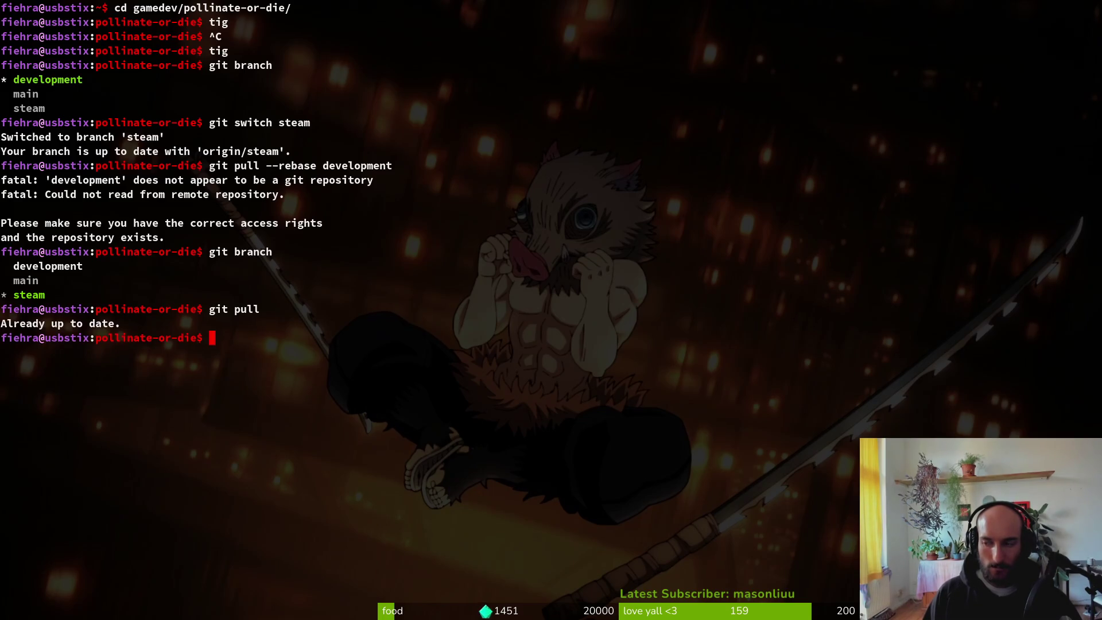
Step: Merge development into steam, fetch origin, and retry the merge
{"action": "type", "text": "git merge de"}
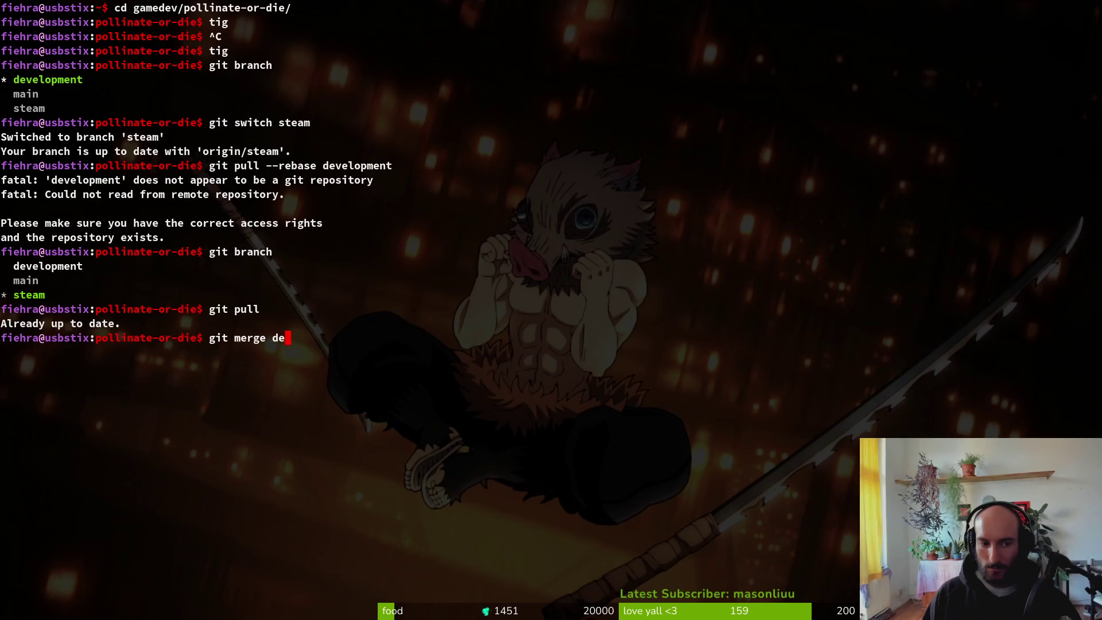
{"action": "type", "text": "velopment"}
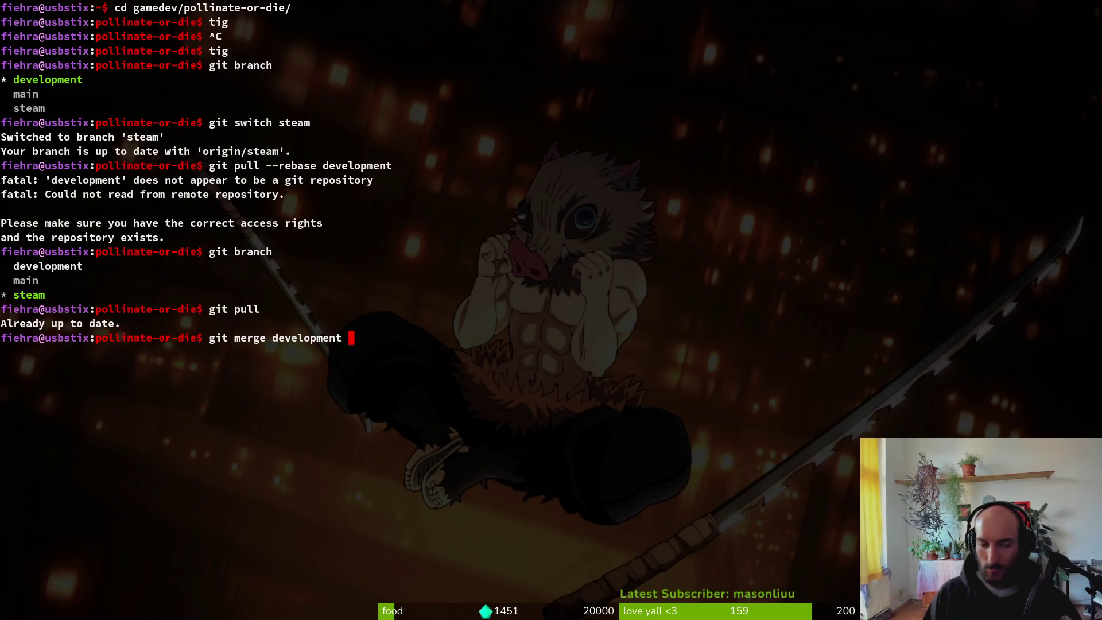
{"action": "key", "text": "Return"}
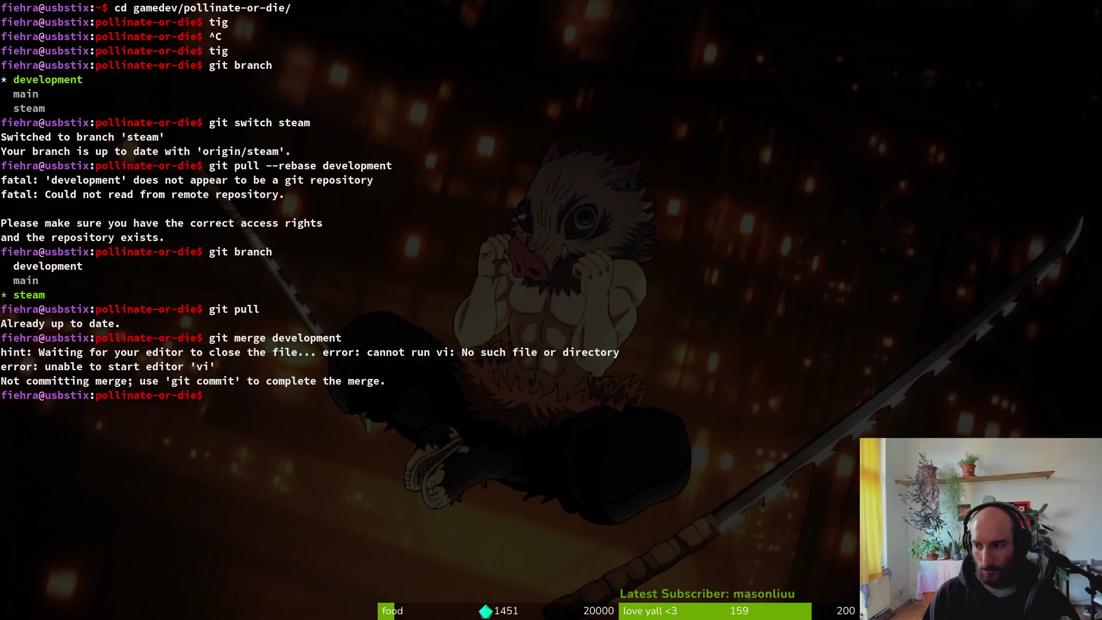
{"action": "type", "text": "git"}
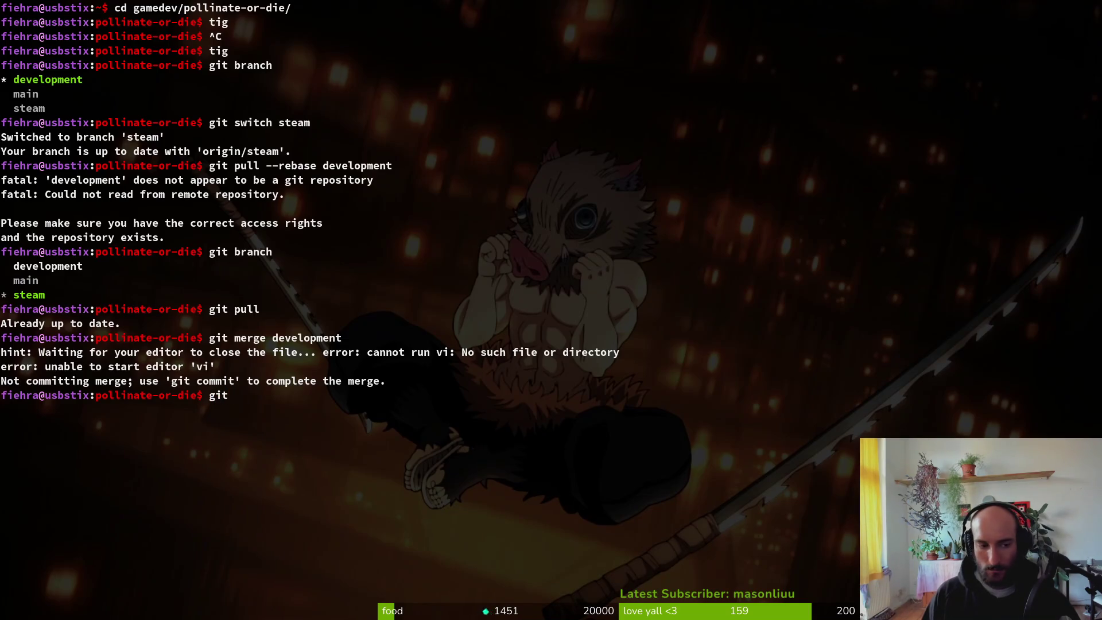
{"action": "type", "text": " fetch origin"}
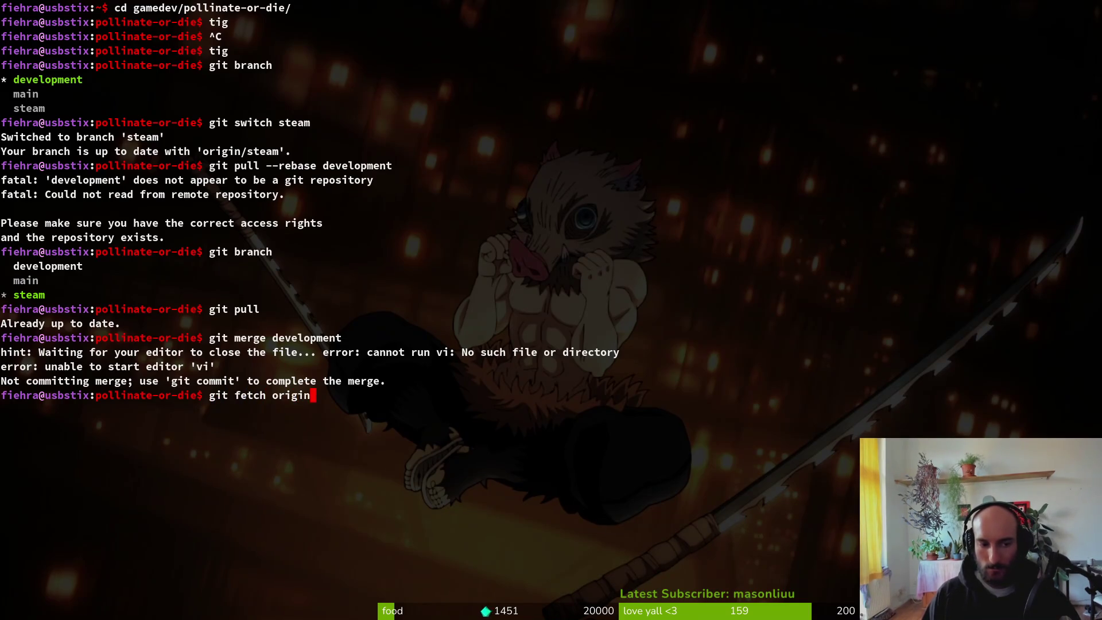
{"action": "key", "text": "Return"}
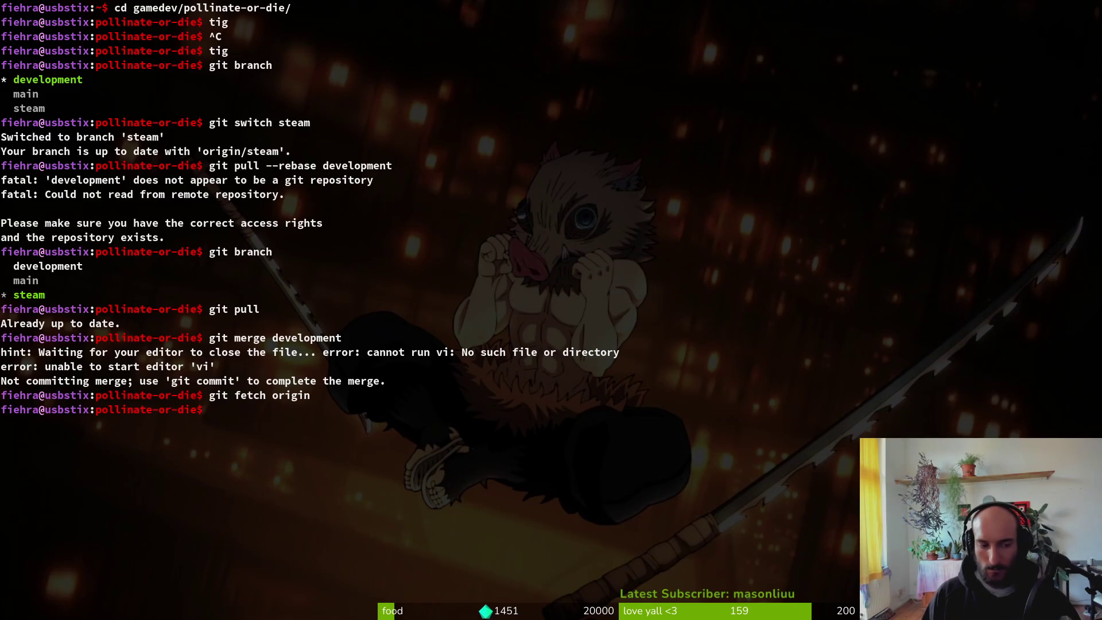
{"action": "key", "text": "Up"}
{"action": "key", "text": "Up"}
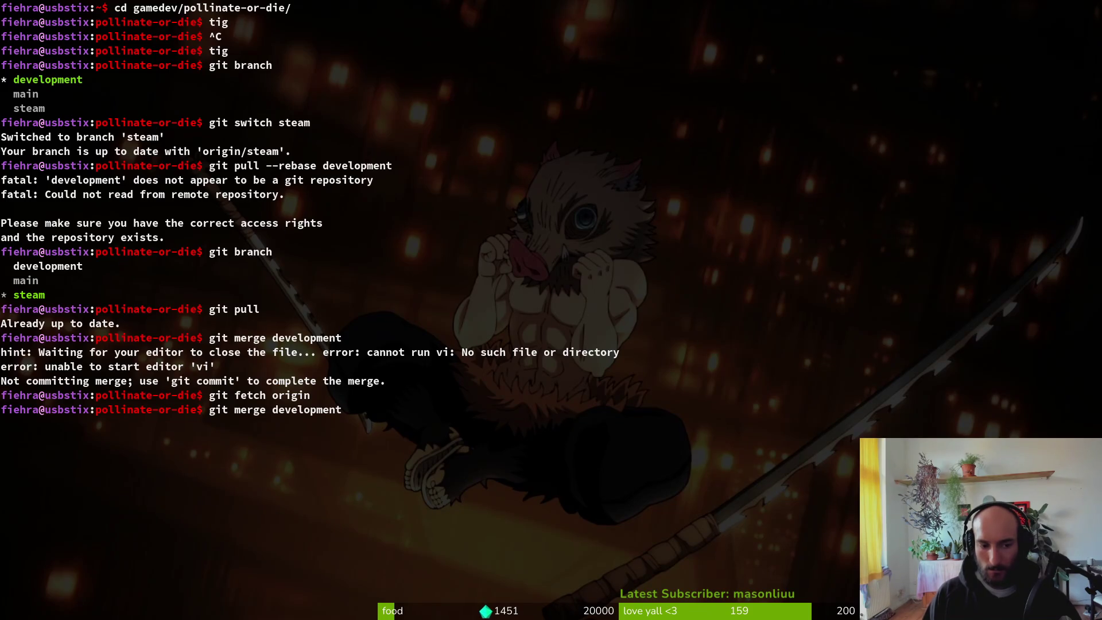
{"action": "key", "text": "Return"}
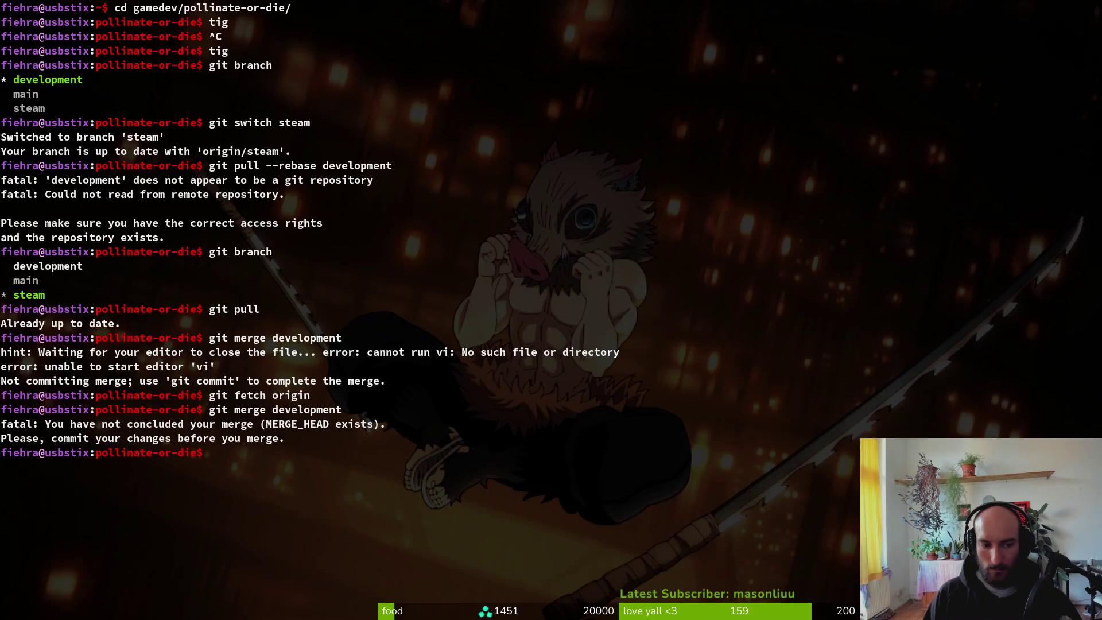
Step: Unstage README.md and three beeSpecies data files in tig's status view
{"action": "type", "text": "tig"}
{"action": "key", "text": "Return"}
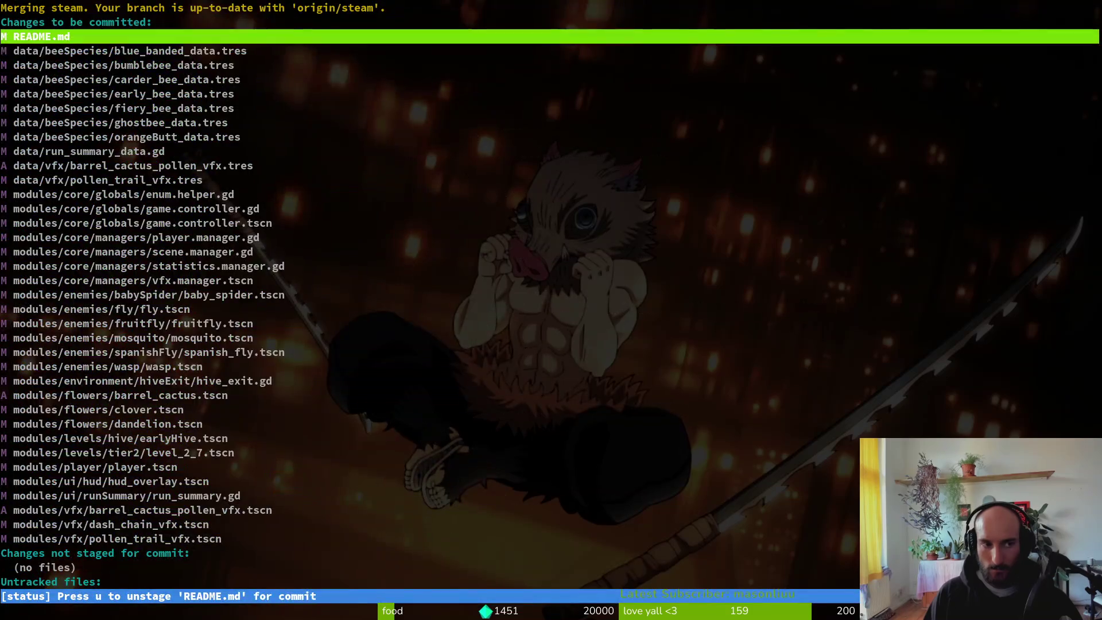
{"action": "key", "text": "Down"}
{"action": "key", "text": "Up"}
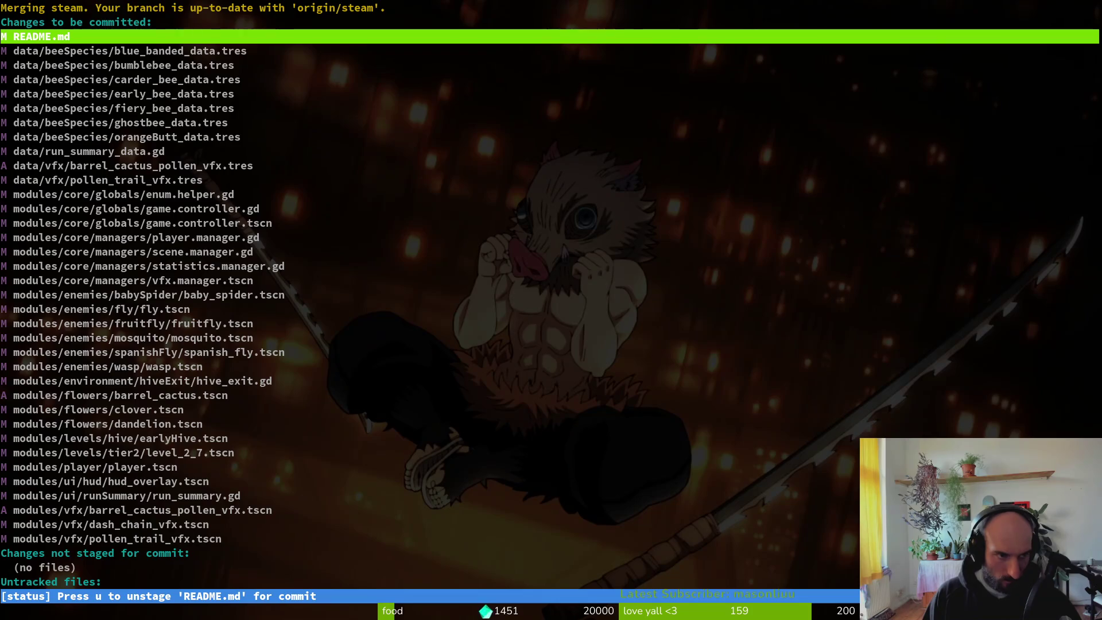
{"action": "key", "text": "u"}
{"action": "key", "text": "u"}
{"action": "key", "text": "u"}
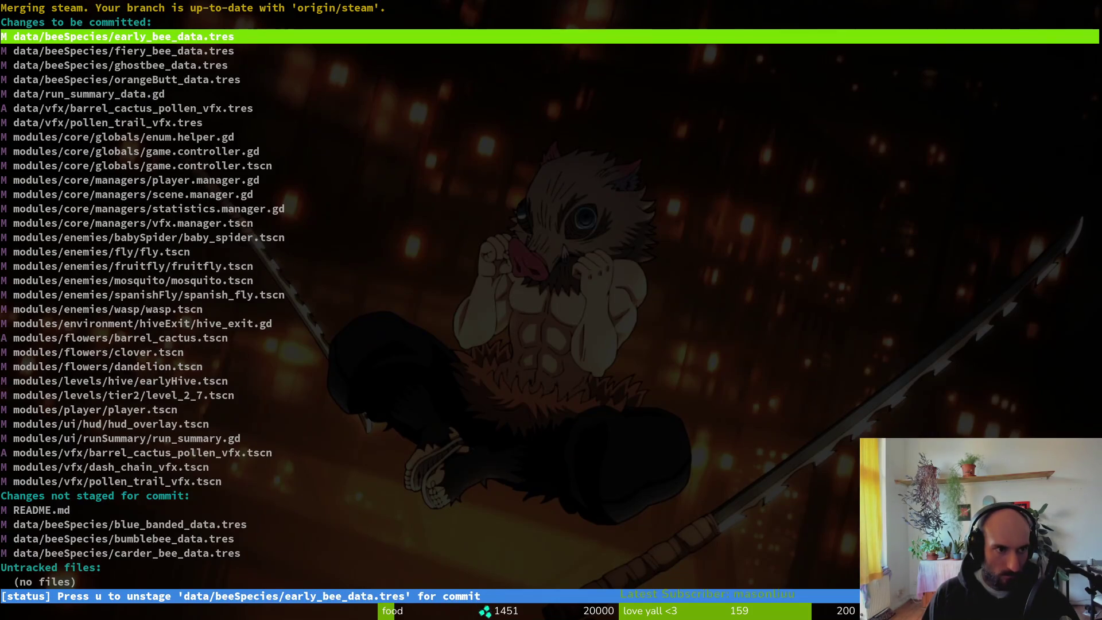
{"action": "key", "text": "ctrl+d"}
{"action": "key", "text": "ctrl+d"}
{"action": "key", "text": "Up"}
{"action": "key", "text": "Up"}
{"action": "key", "text": "Up"}
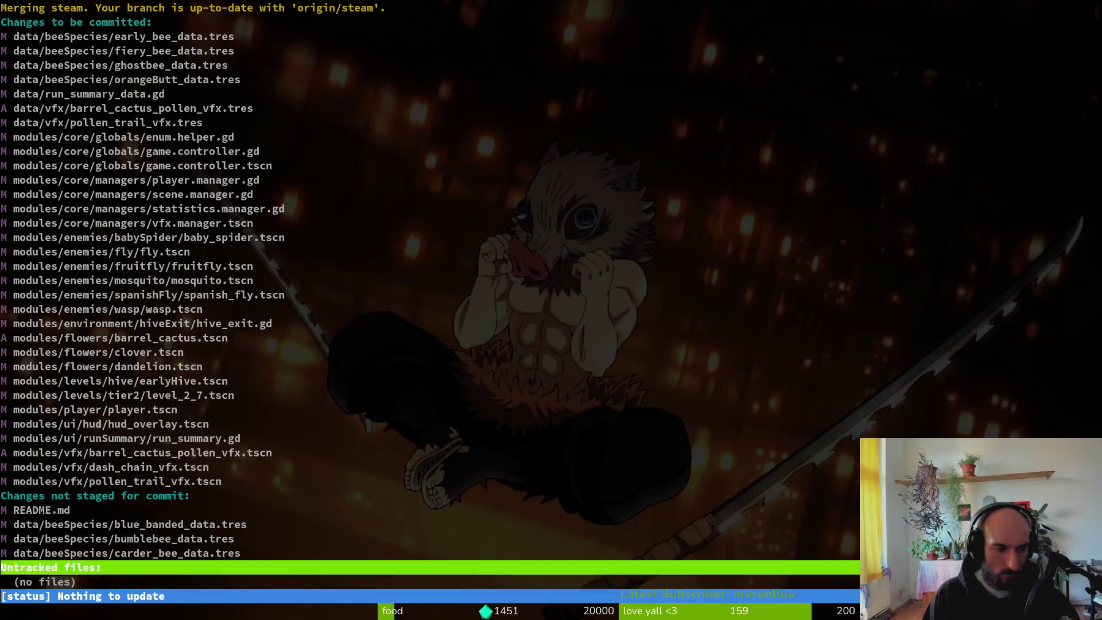
Step: Quit tig, list branches, and draft a commit with the message 'merging in dev'
{"action": "key", "text": "u"}
{"action": "key", "text": "u"}
{"action": "key", "text": "u"}
{"action": "key", "text": "u"}
{"action": "type", "text": "qgit commit "}
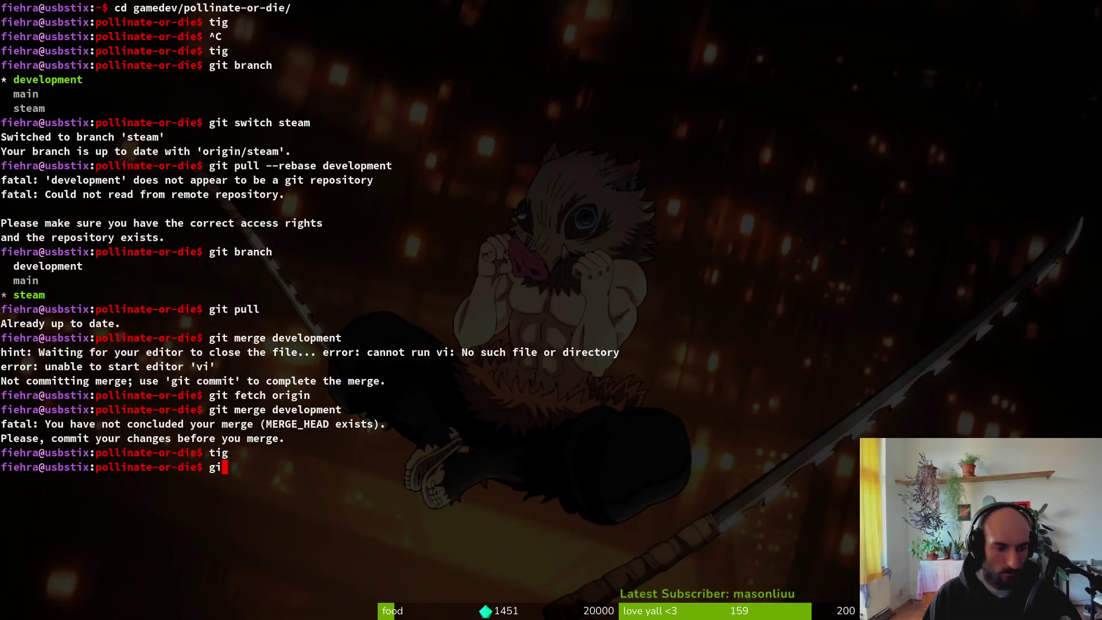
{"action": "type", "text": "-"}
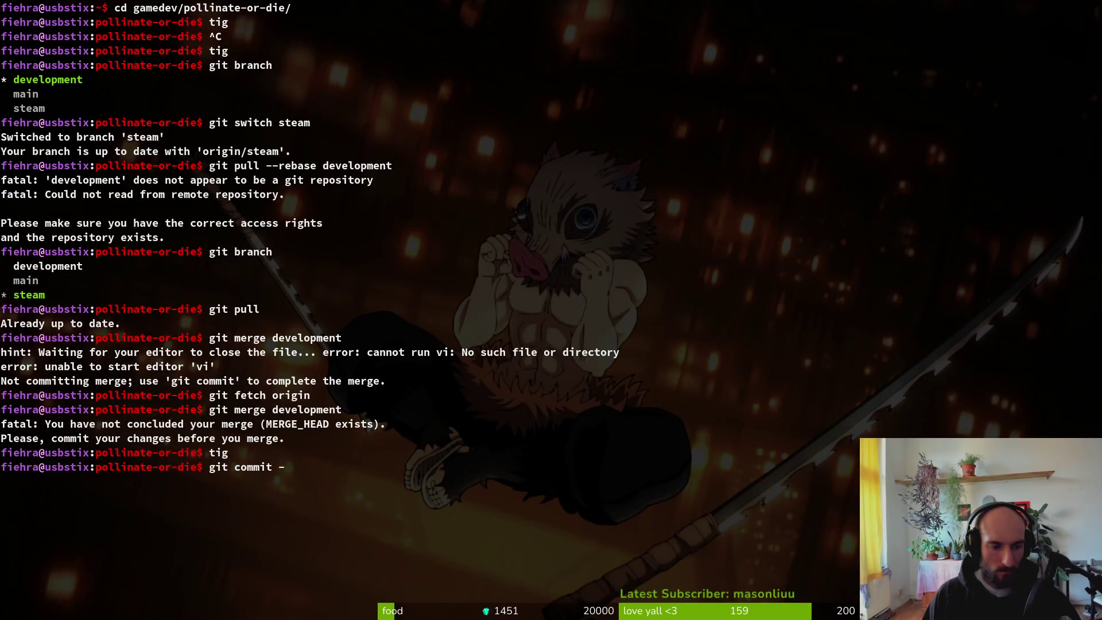
{"action": "key", "text": "BackSpace"}
{"action": "key", "text": "BackSpace"}
{"action": "key", "text": "BackSpace"}
{"action": "type", "text": "git "}
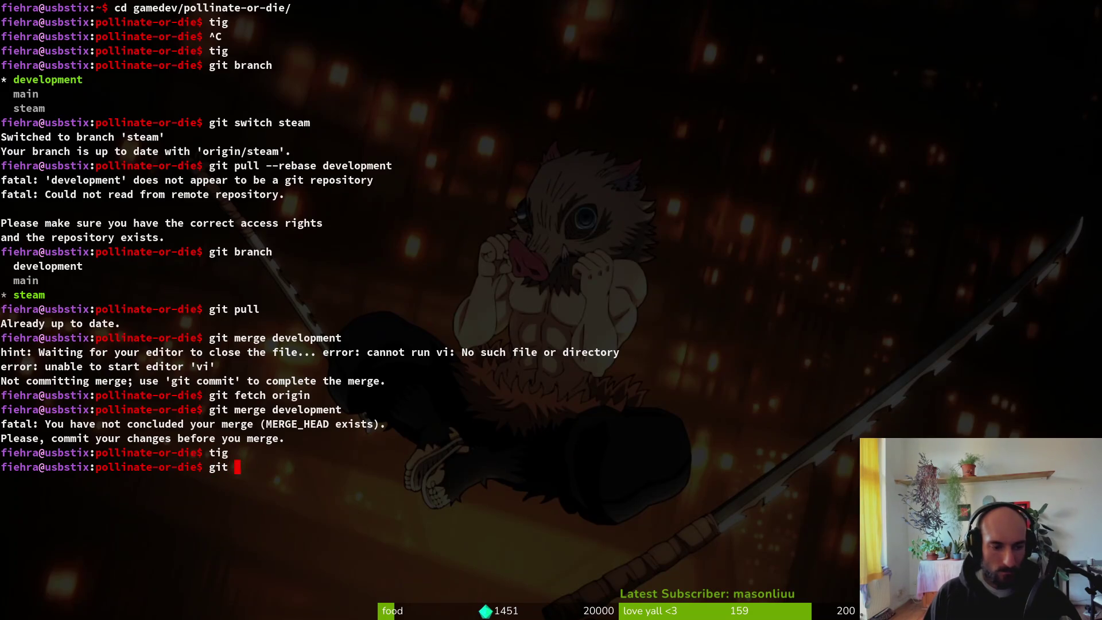
{"action": "type", "text": "branch"}
{"action": "key", "text": "Return"}
{"action": "type", "text": "git "}
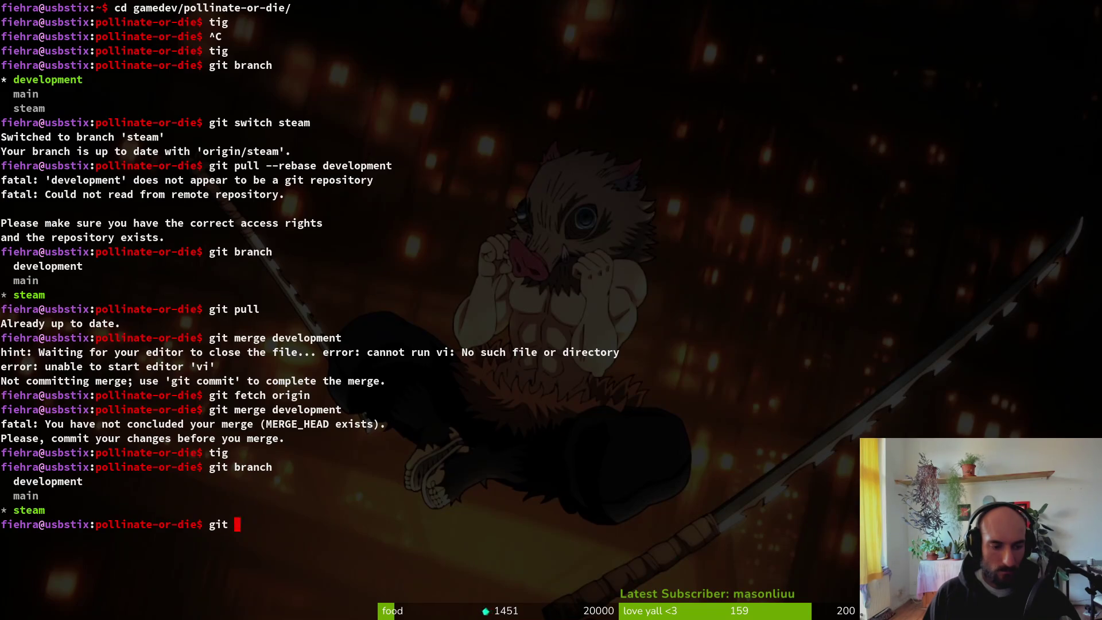
{"action": "type", "text": "commit -& \""}
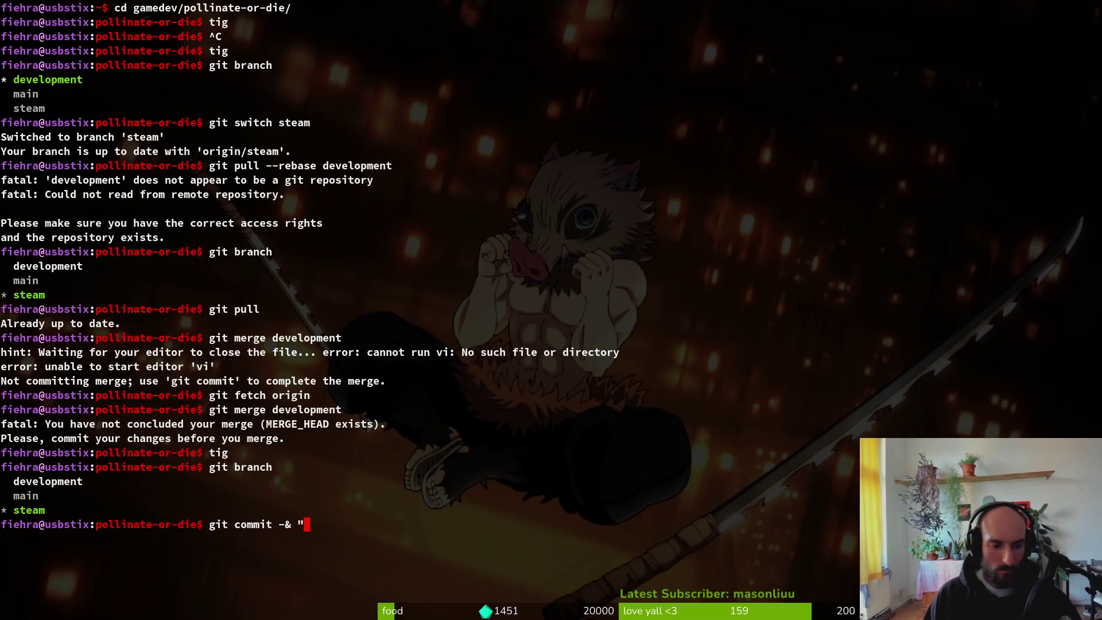
{"action": "key", "text": "BackSpace"}
{"action": "key", "text": "BackSpace"}
{"action": "key", "text": "BackSpace"}
{"action": "type", "text": "m "}
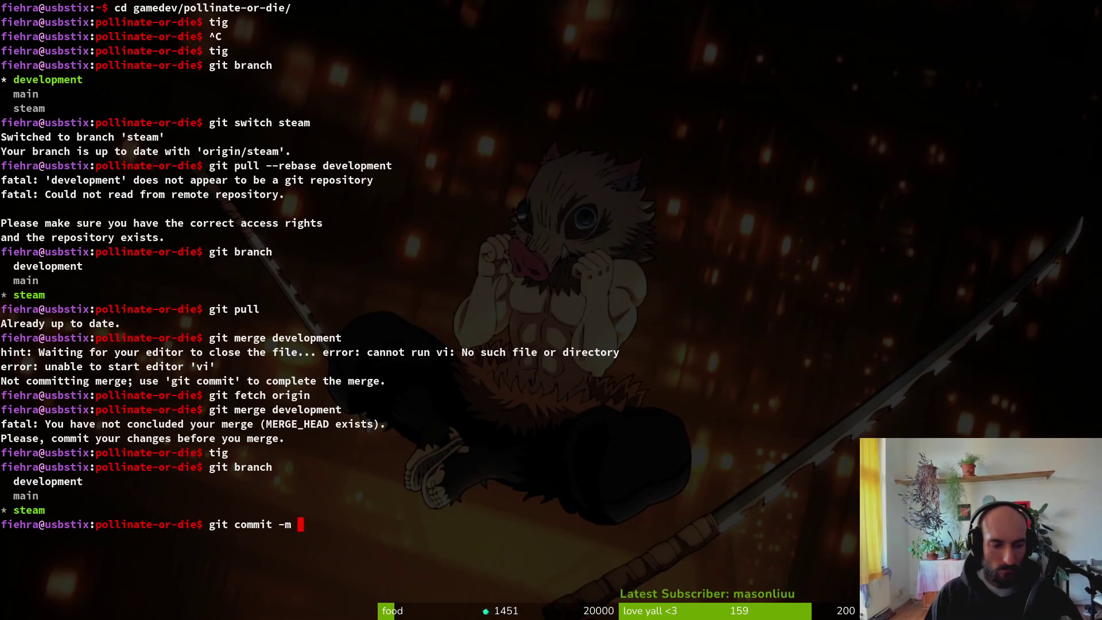
{"action": "type", "text": "\"merging in "}
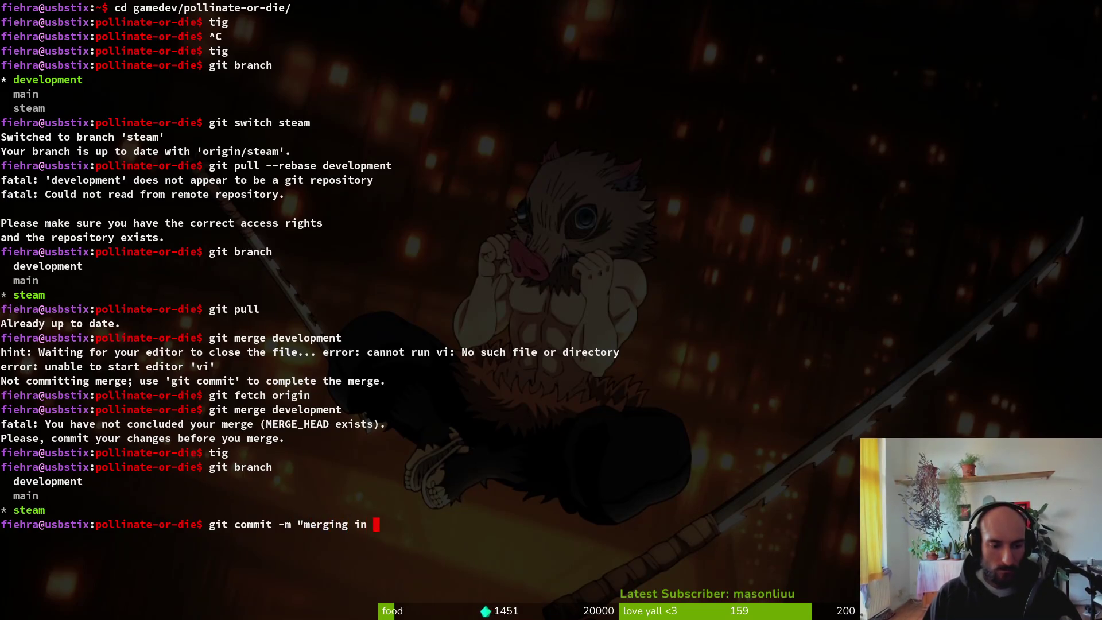
{"action": "type", "text": "dev"}
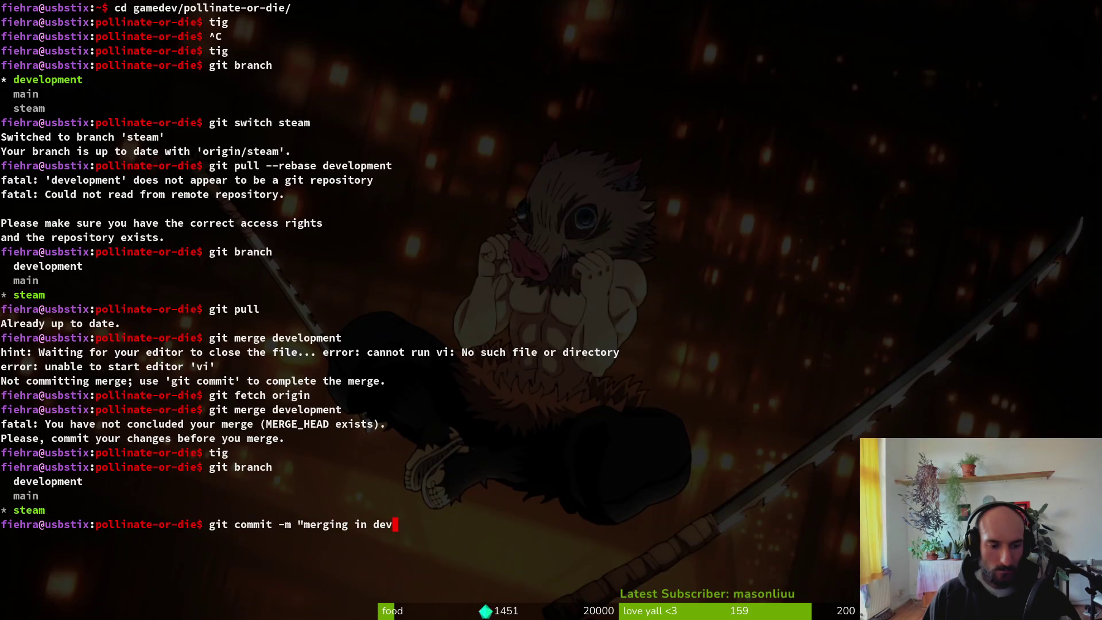
{"action": "key", "text": "ctrl+a"}
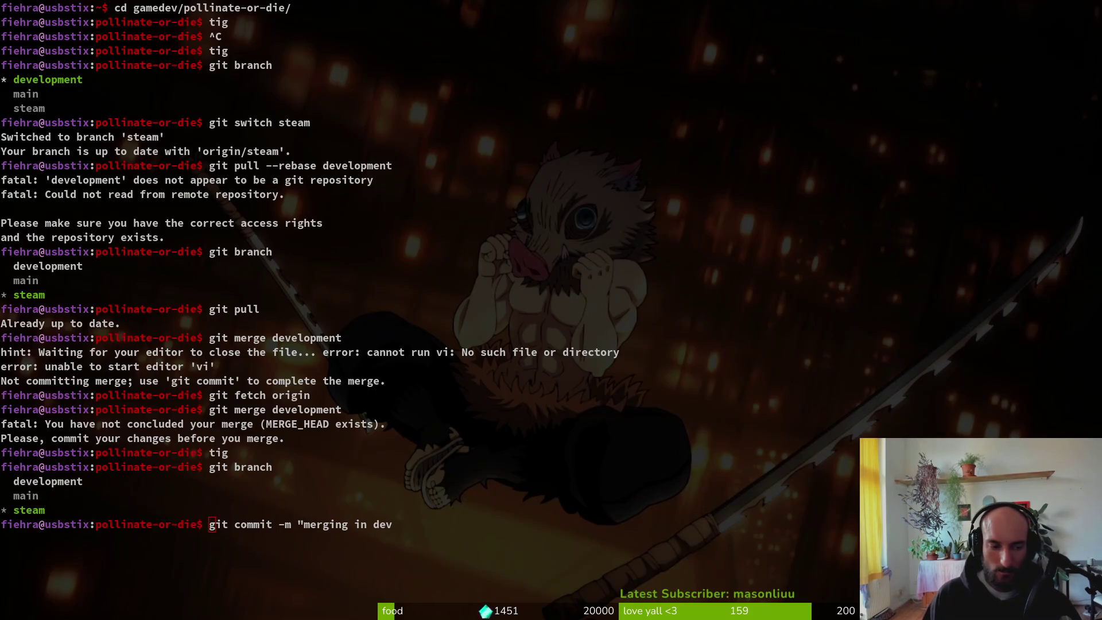
Step: Cancel the drafted commit and abort the merge with git merge --abort
{"action": "key", "text": "alt+Tab"}
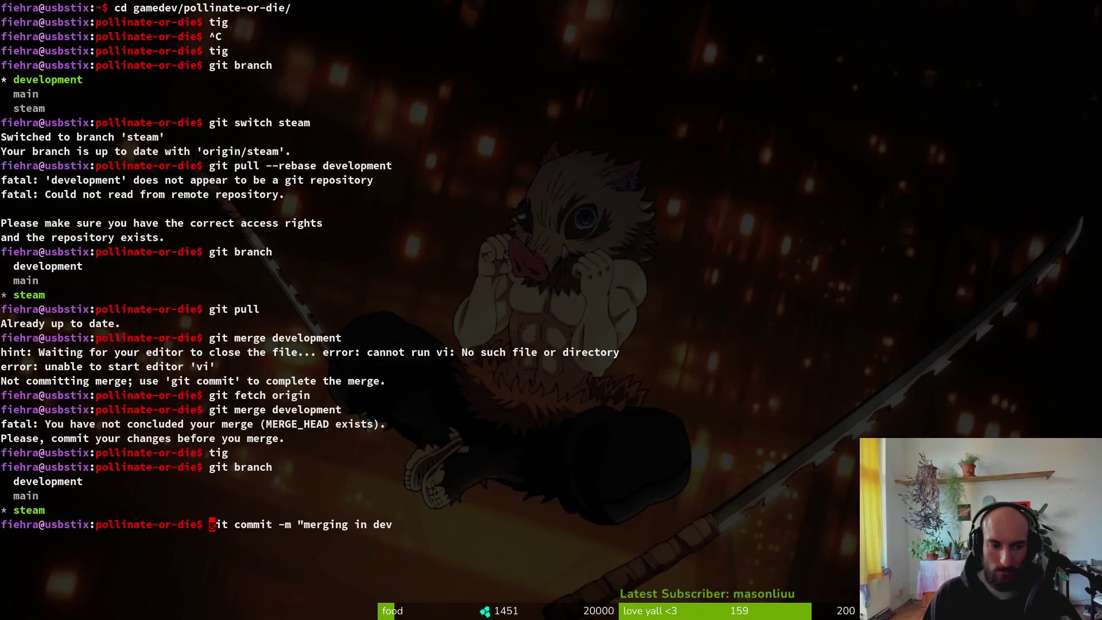
{"action": "key", "text": "ctrl+c"}
{"action": "key", "text": "ctrl+c"}
{"action": "key", "text": "ctrl+c"}
{"action": "type", "text": "t"}
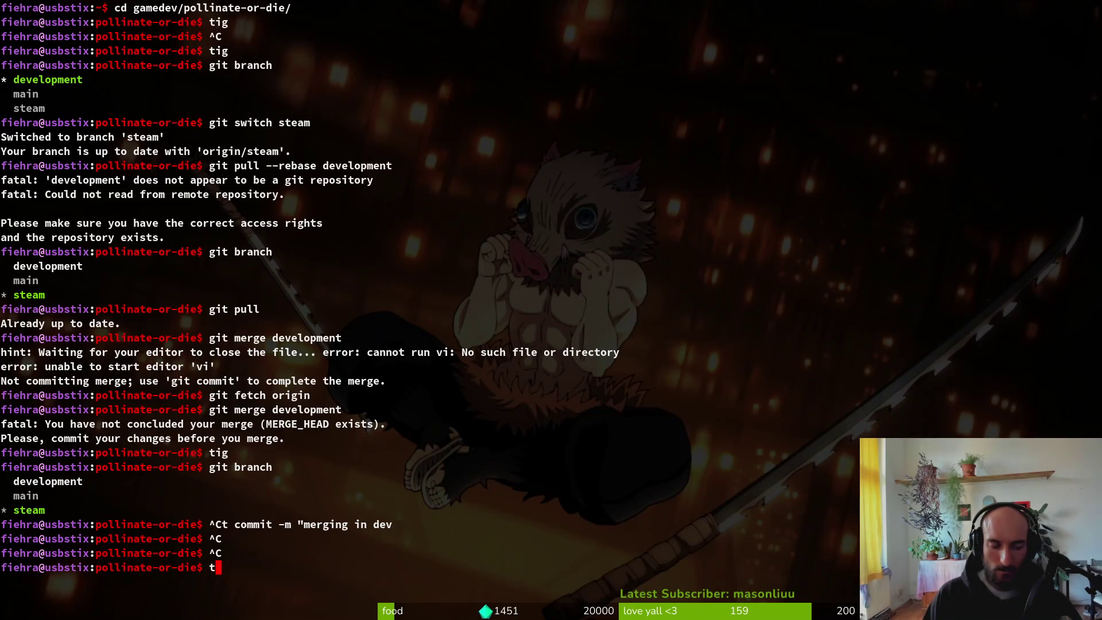
{"action": "key", "text": "BackSpace"}
{"action": "type", "text": "git merge "}
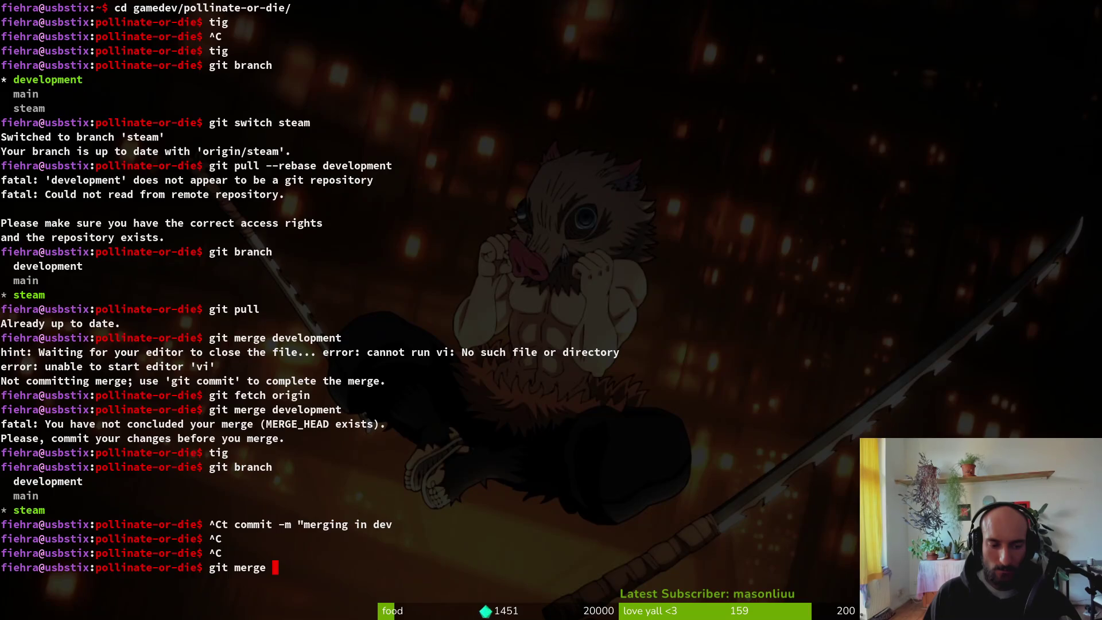
{"action": "type", "text": "--abort"}
{"action": "key", "text": "Return"}
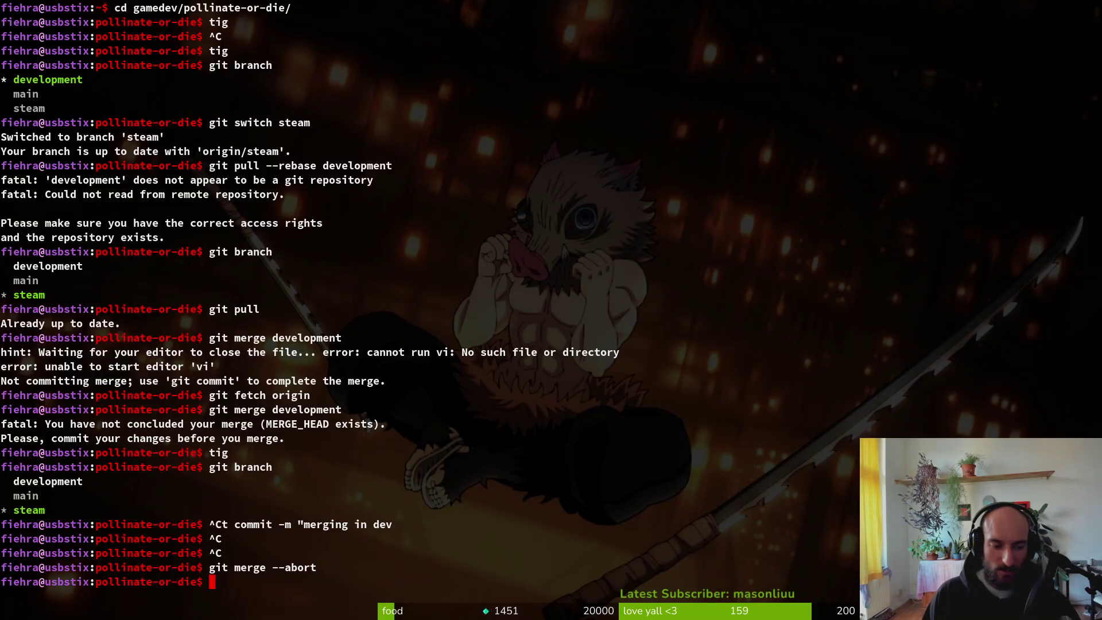
Step: Try 'git abort' and 'git merge abort', which only print errors
{"action": "type", "text": "git abort"}
{"action": "key", "text": "Return"}
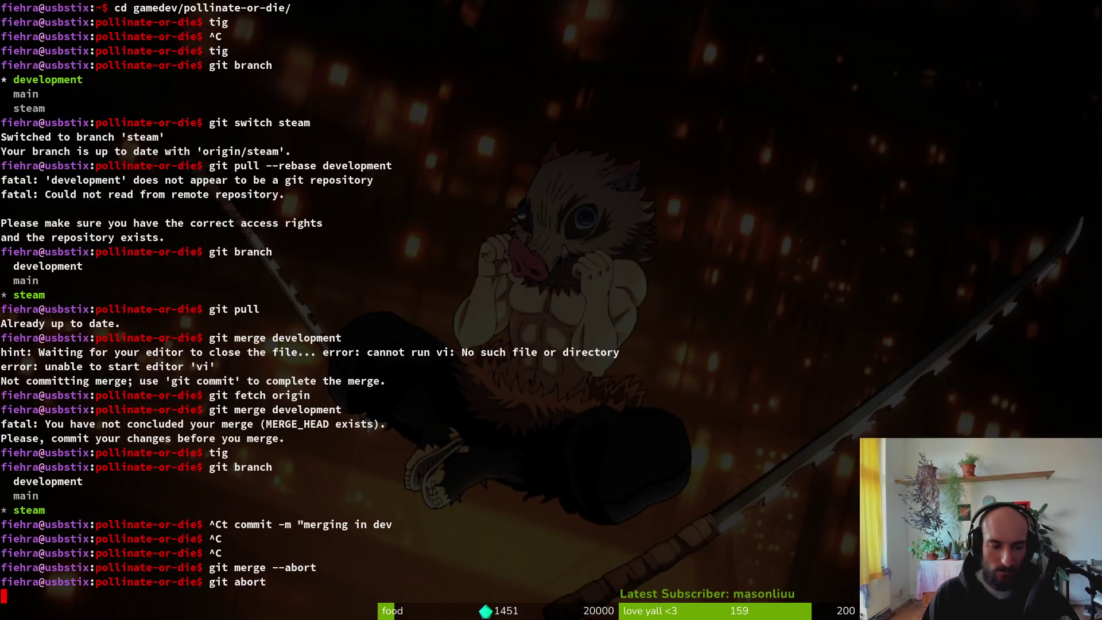
{"action": "type", "text": "git merge "}
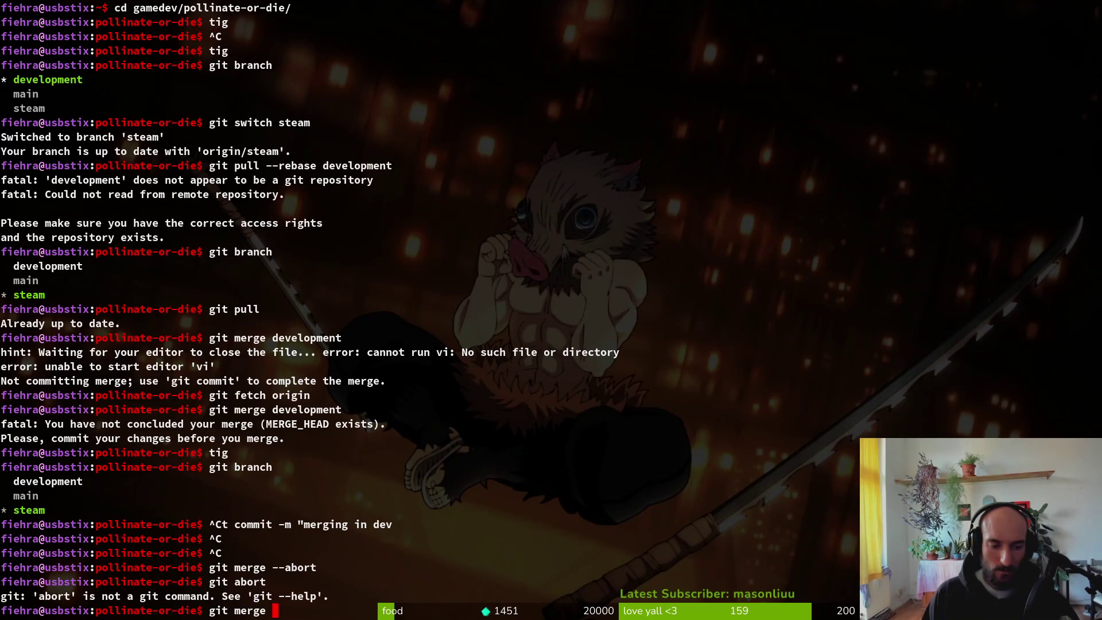
{"action": "type", "text": "abortt"}
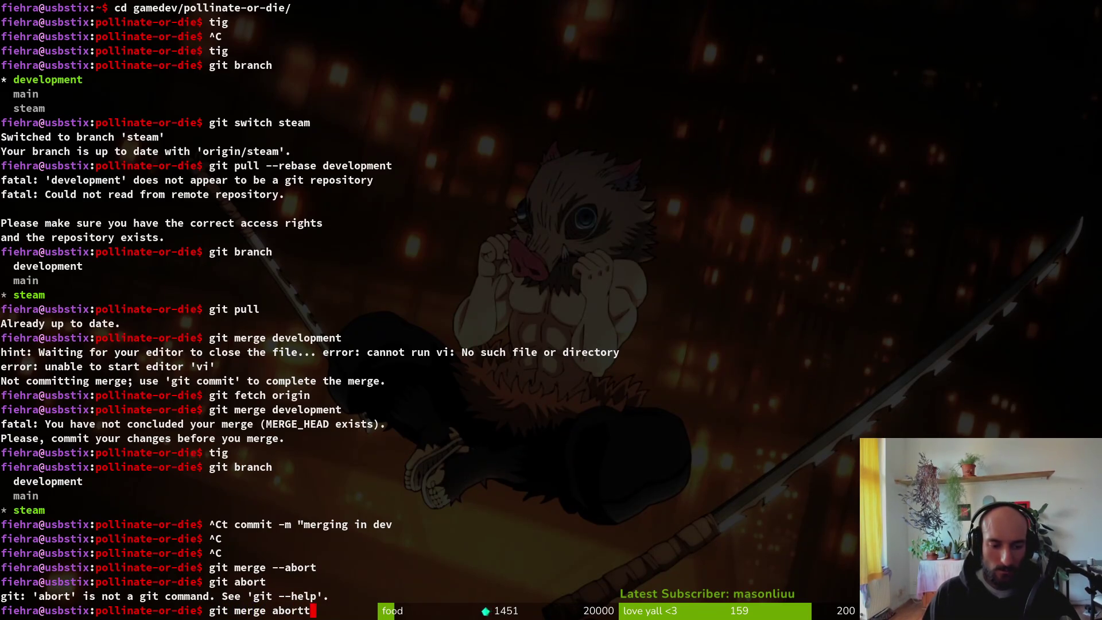
{"action": "key", "text": "Return"}
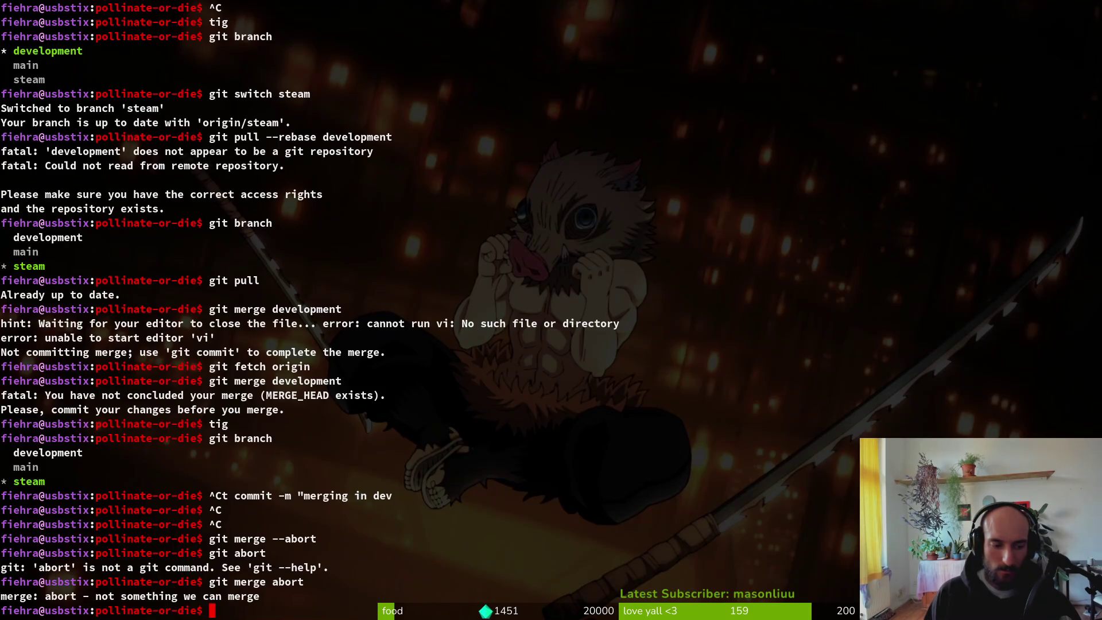
Step: Check the repository status in tig and confirm steam is the current branch
{"action": "type", "text": "tig"}
{"action": "key", "text": "Return"}
{"action": "key", "text": "s"}
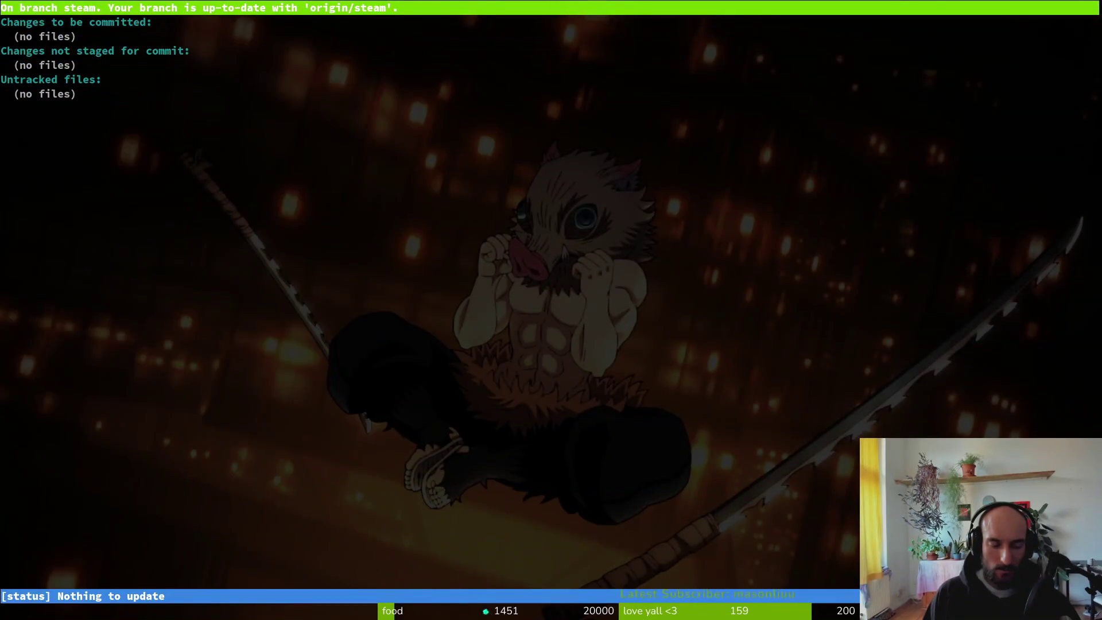
{"action": "key", "text": "ctrl+c"}
{"action": "type", "text": "git branch"}
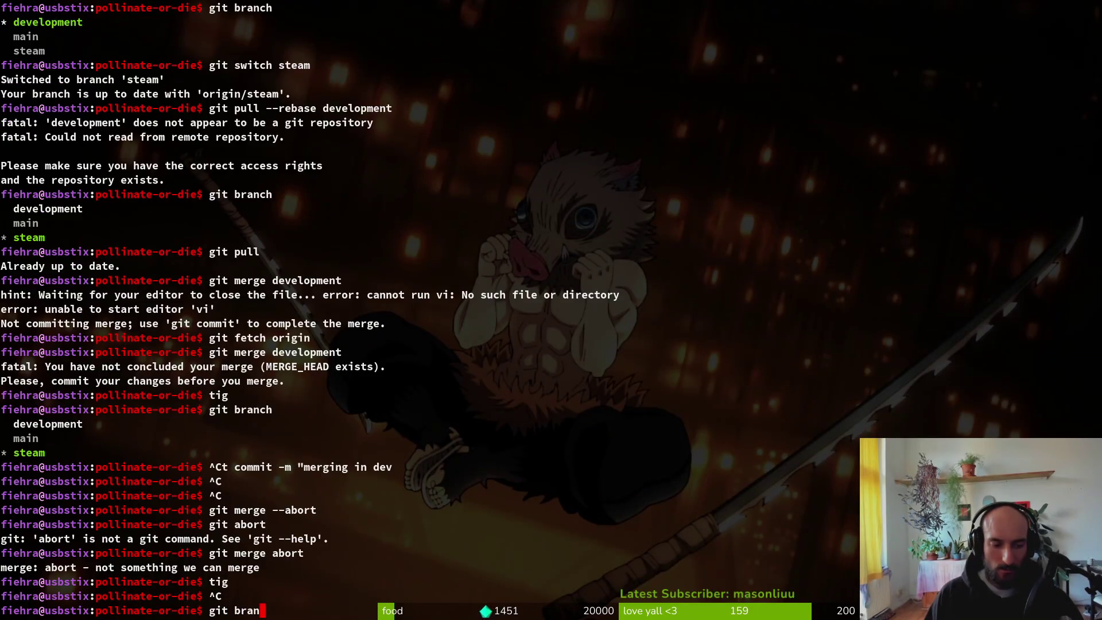
{"action": "key", "text": "Return"}
{"action": "type", "text": "tig"}
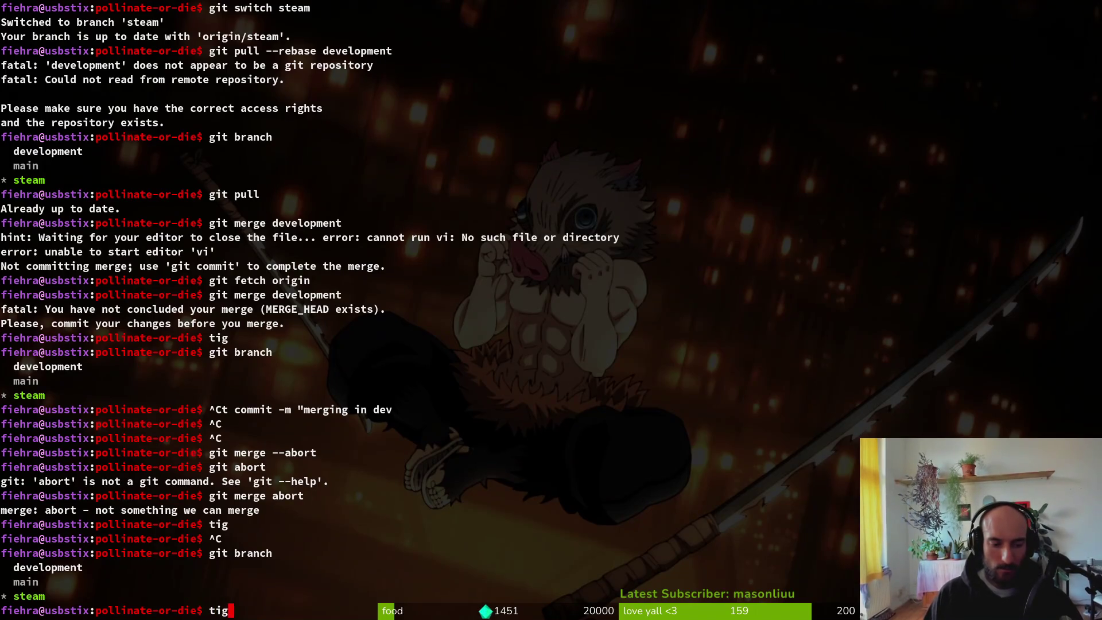
{"action": "key", "text": "Return"}
{"action": "key", "text": "s"}
Step: Rebase steam onto origin/development after the origin/dev attempt fails
{"action": "type", "text": "q"}
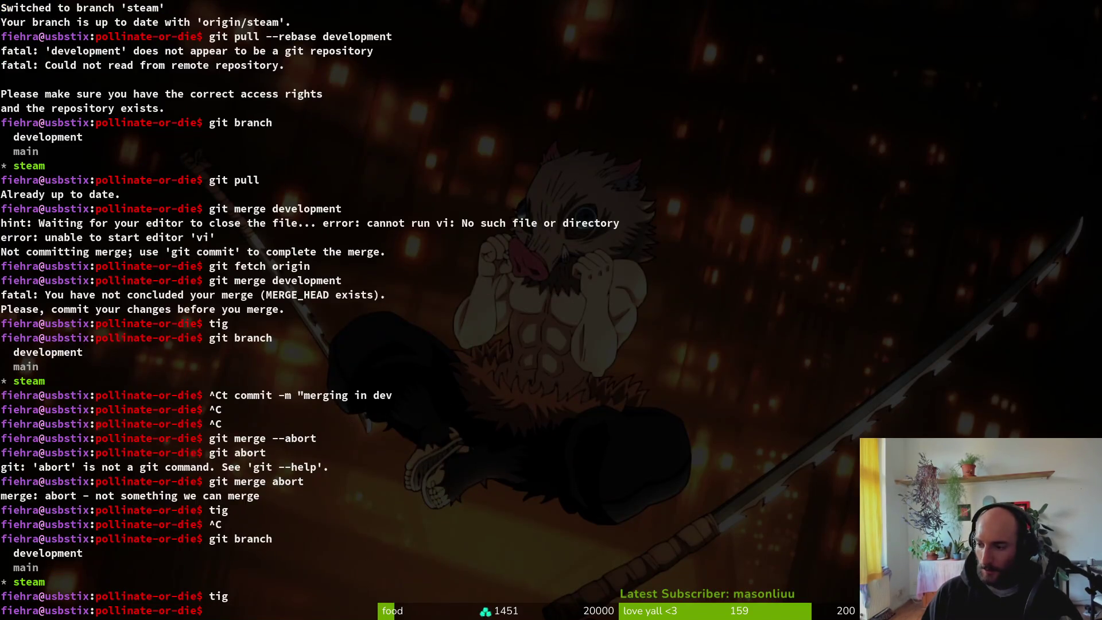
{"action": "type", "text": "git rebase "}
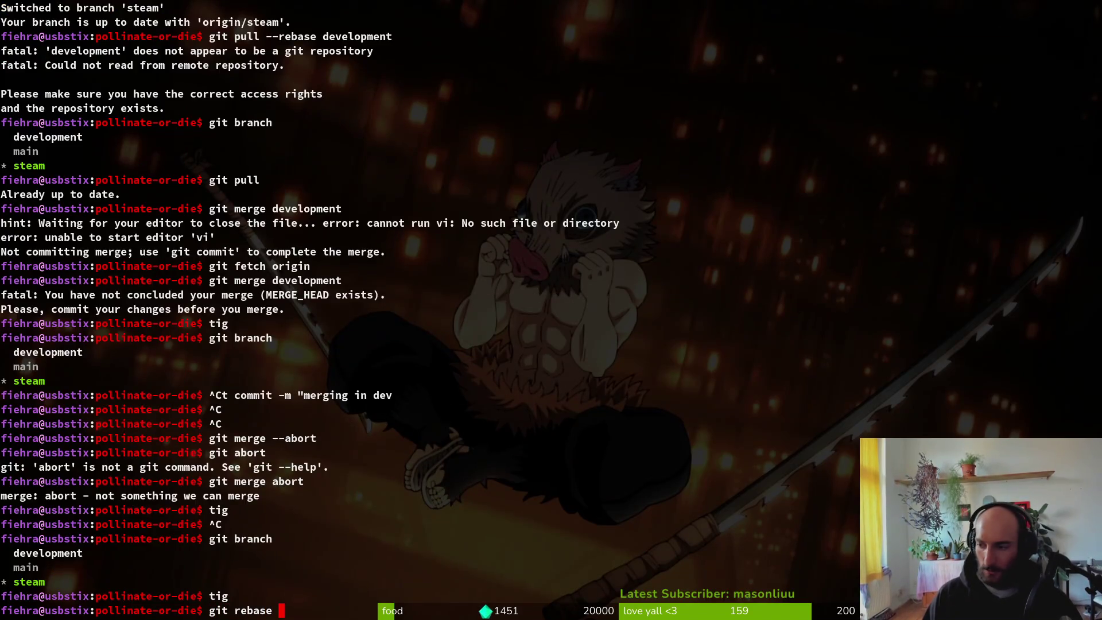
{"action": "type", "text": "origin"}
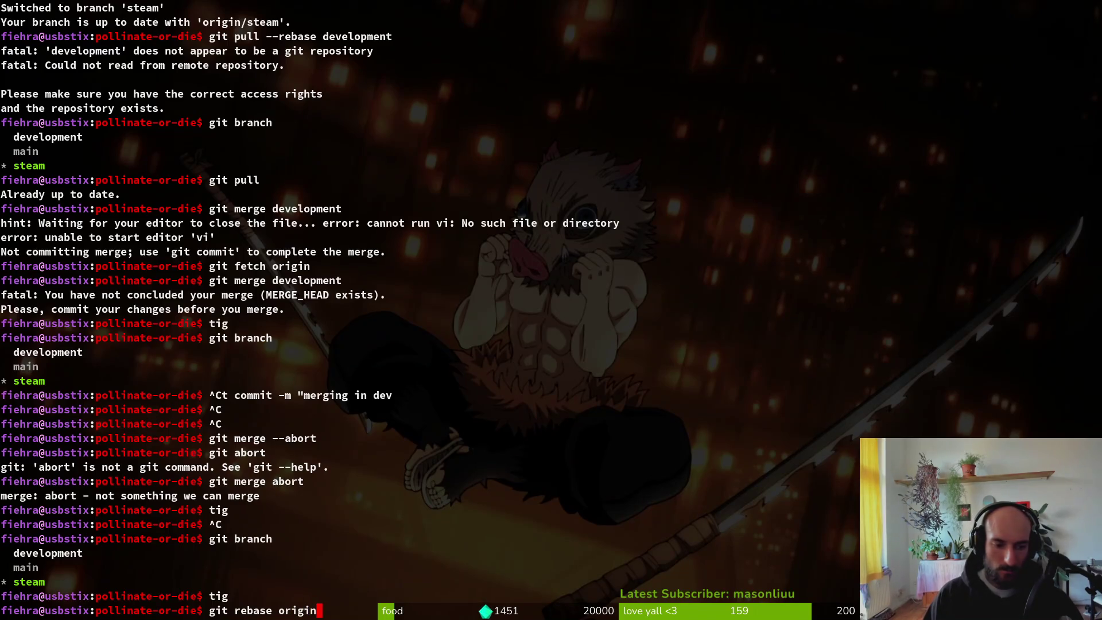
{"action": "type", "text": "/dev"}
{"action": "key", "text": "Return"}
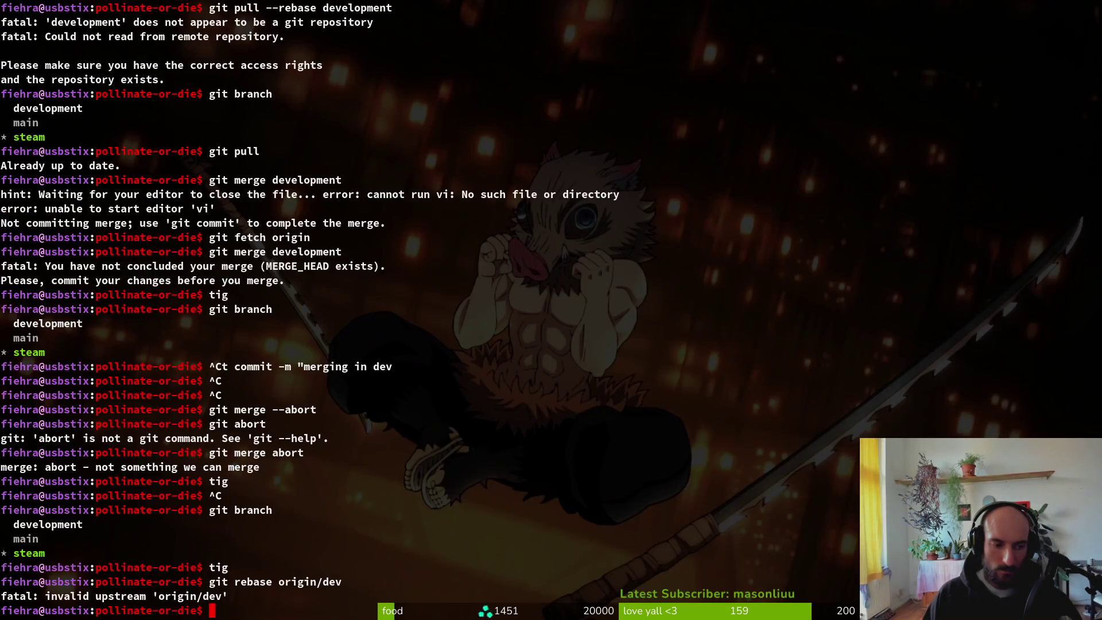
{"action": "type", "text": "ls"}
{"action": "key", "text": "Return"}
{"action": "key", "text": "Up"}
{"action": "key", "text": "Up"}
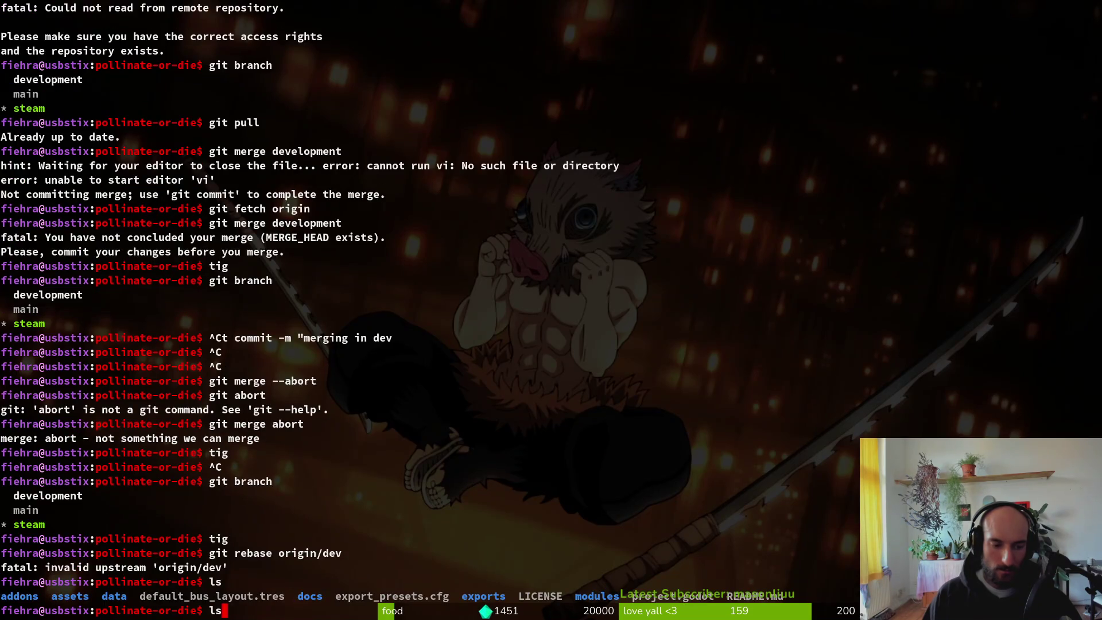
{"action": "type", "text": "elopment"}
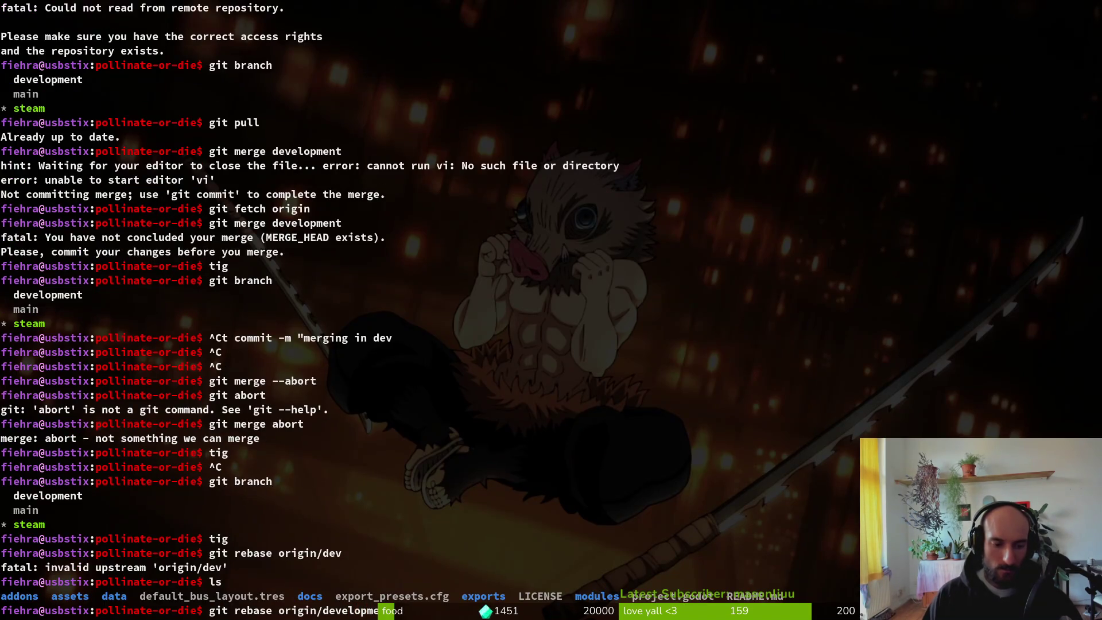
{"action": "key", "text": "Return"}
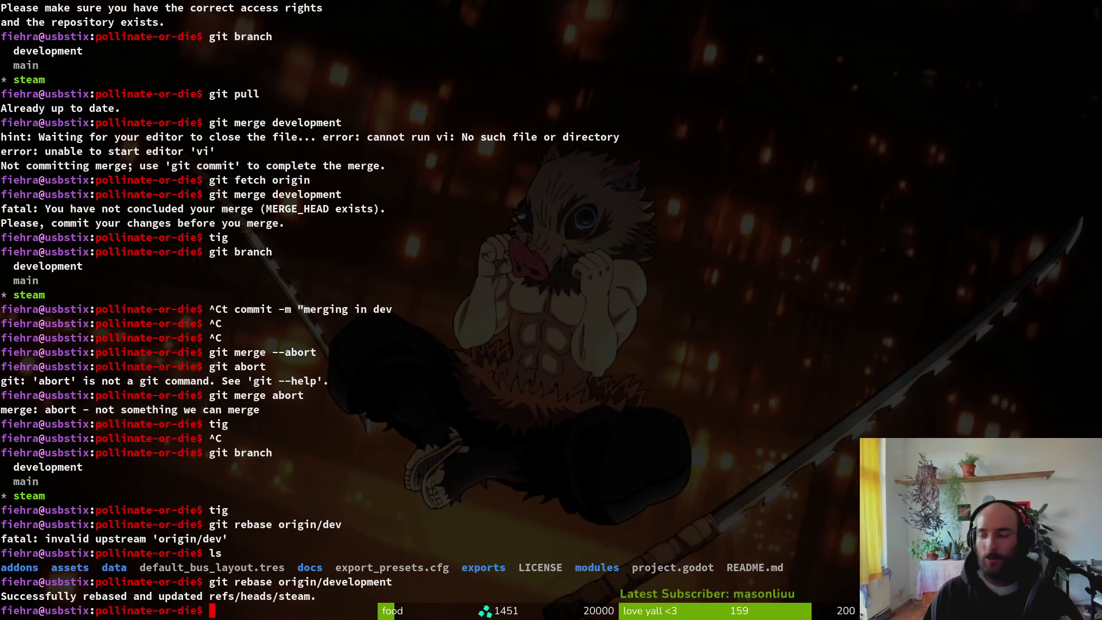
Step: Review the rebased history in tig, then reload the changed files in Godot and run the game
{"action": "left_click", "coordinate": [763, 343]}
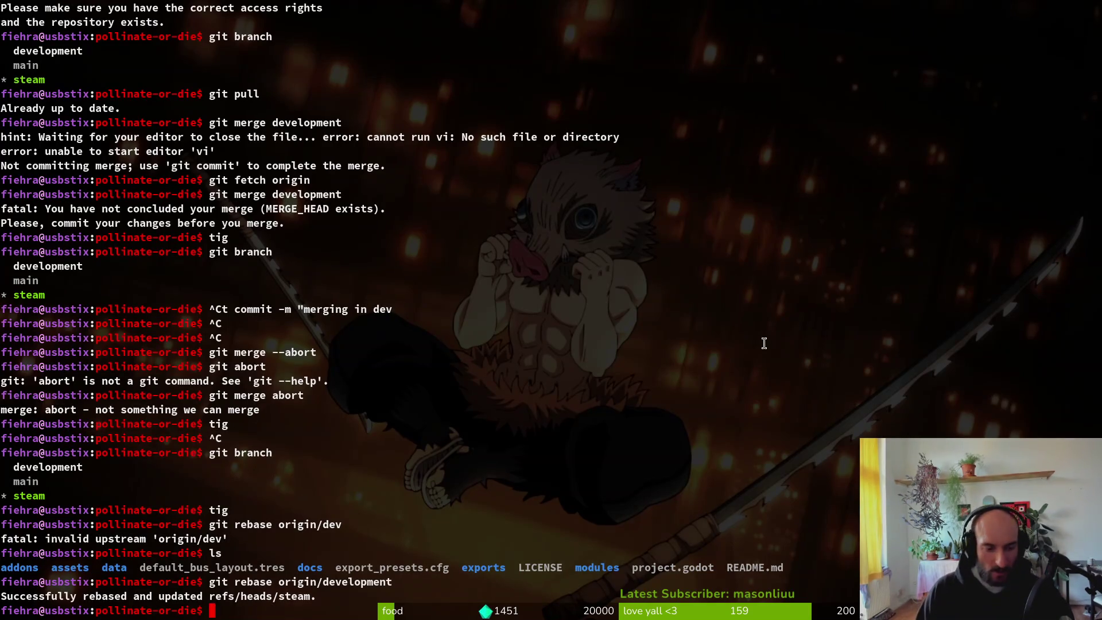
{"action": "type", "text": "tig"}
{"action": "key", "text": "Return"}
{"action": "key", "text": "q"}
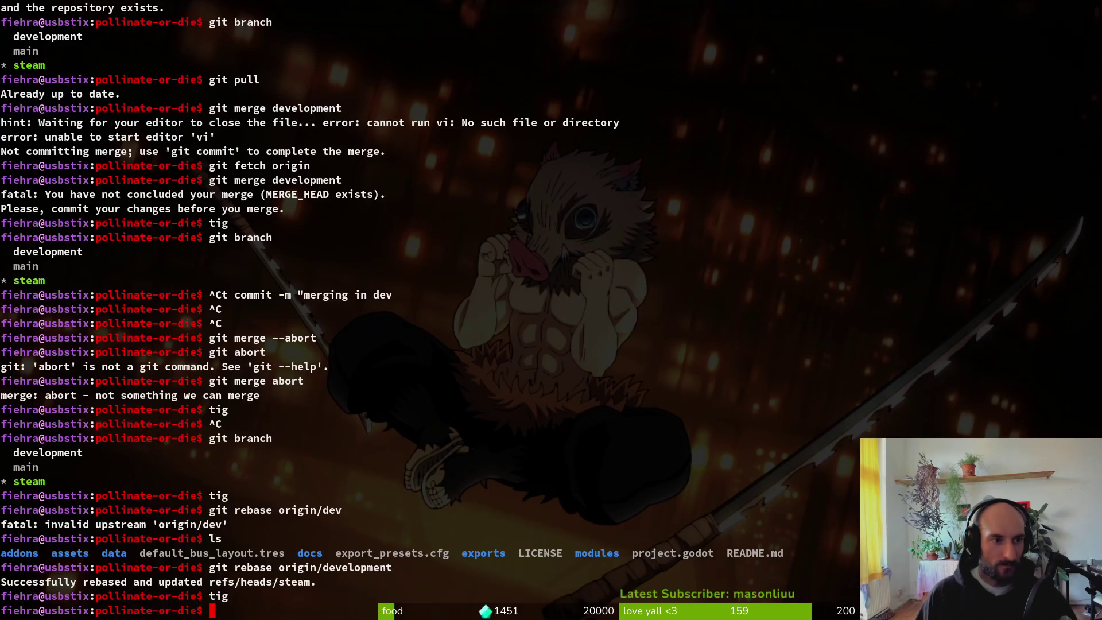
{"action": "key", "text": "alt+Tab"}
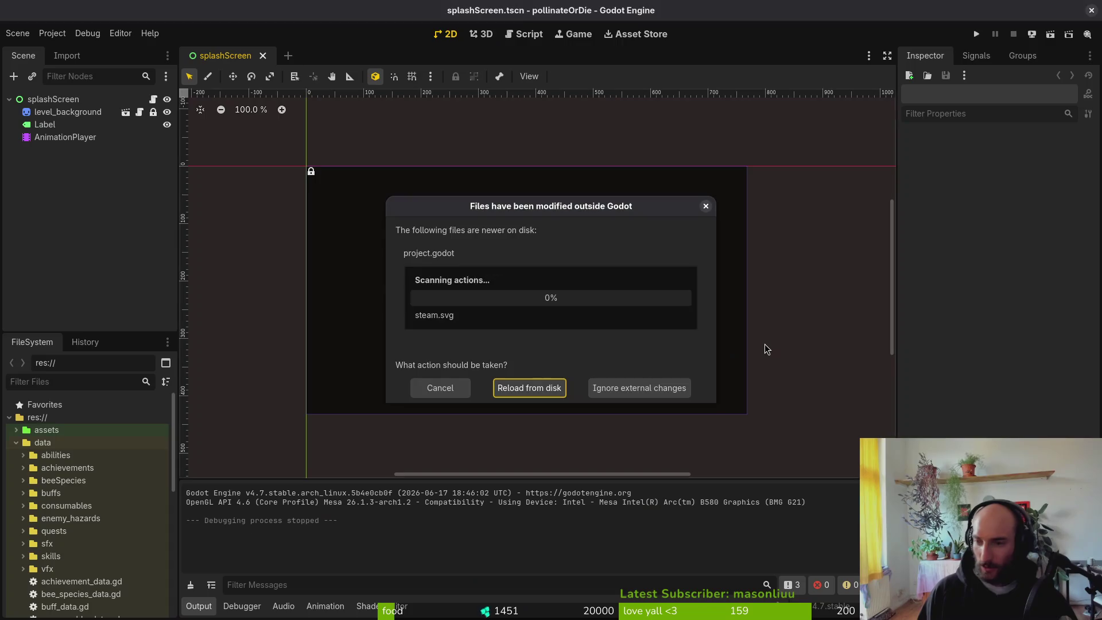
{"action": "left_click", "coordinate": [535, 392]}
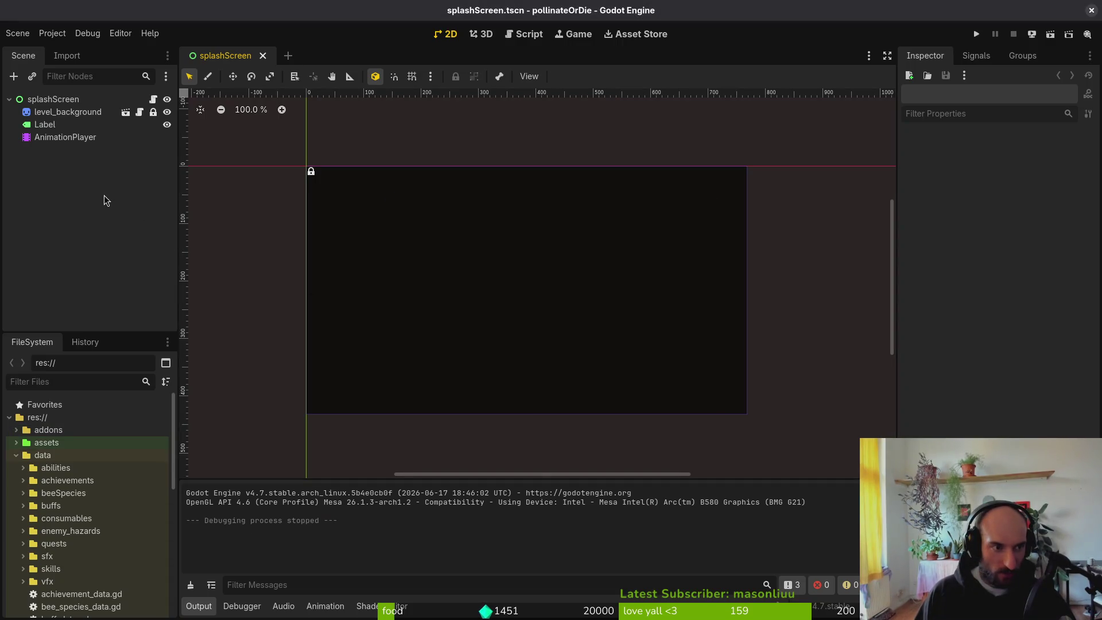
{"action": "left_click", "coordinate": [975, 33]}
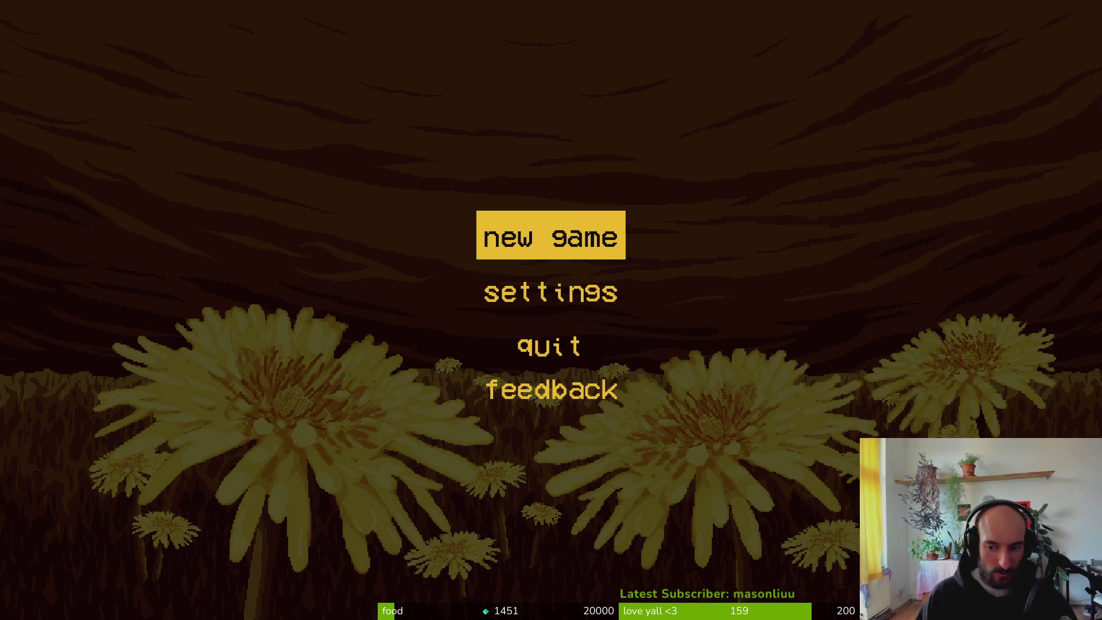
Step: Start a new game, play into the hive, and open the debugging panel from the pause menu
{"action": "left_click", "coordinate": [564, 232]}
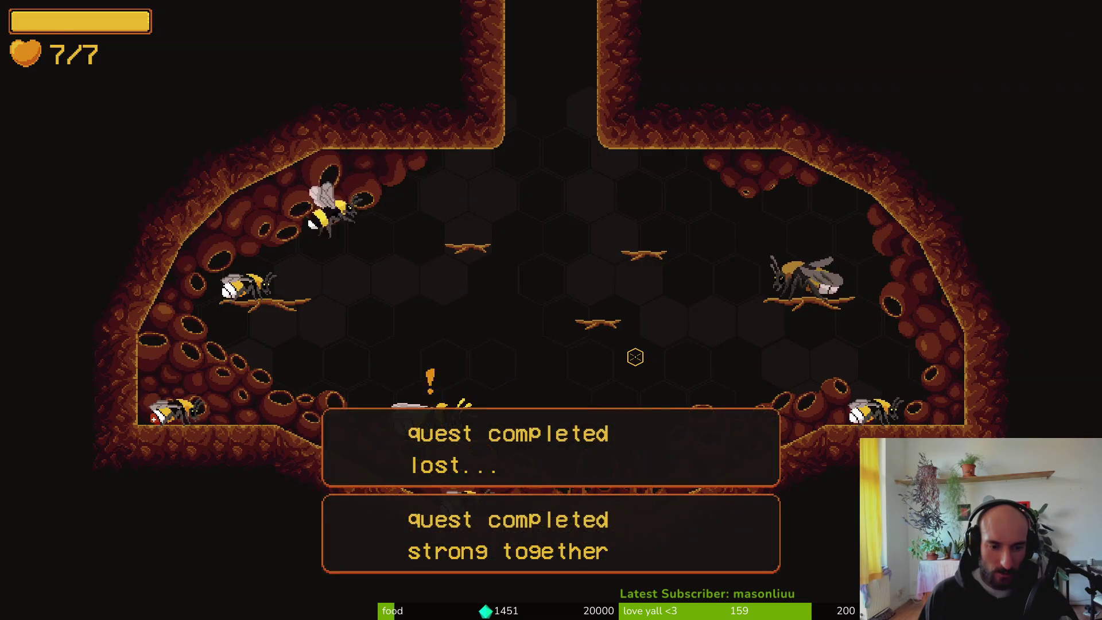
{"action": "key", "text": "Escape"}
{"action": "key", "text": "Up"}
{"action": "key", "text": "Return"}
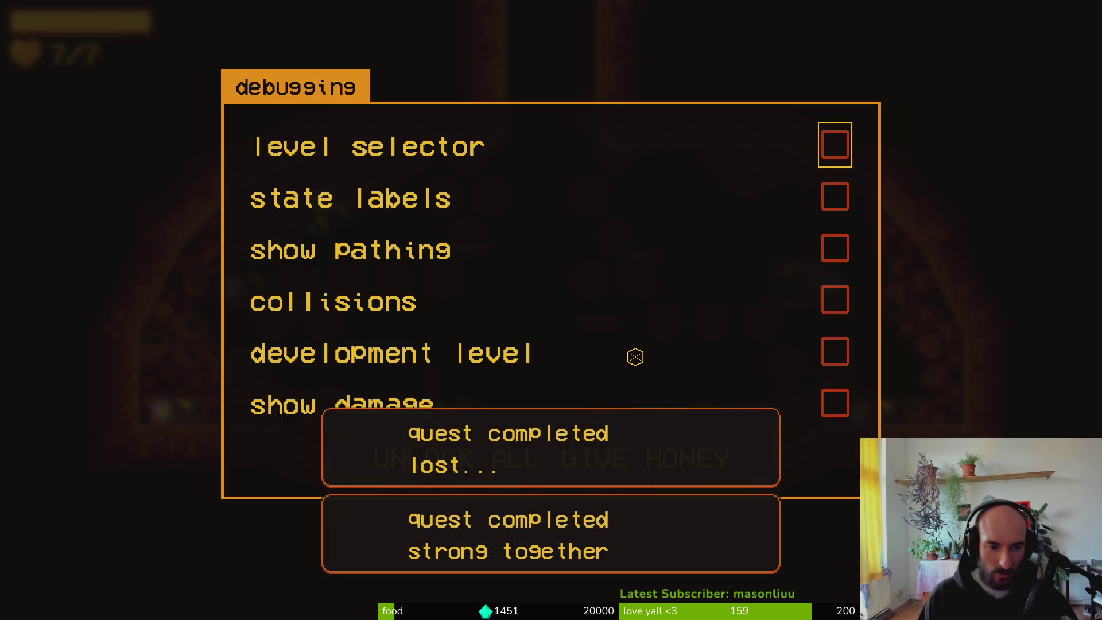
Step: Unlock everything from the debug menu and check the achievements panel beside the queen
{"action": "key", "text": "Up"}
{"action": "key", "text": "Left"}
{"action": "key", "text": "Return"}
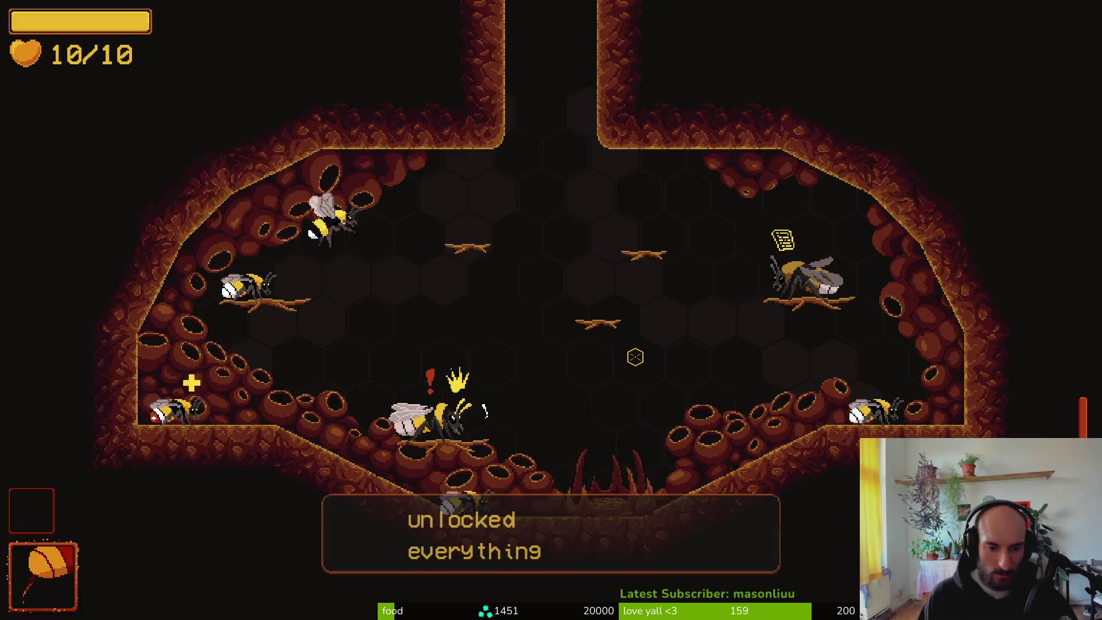
{"action": "key", "text": "w"}
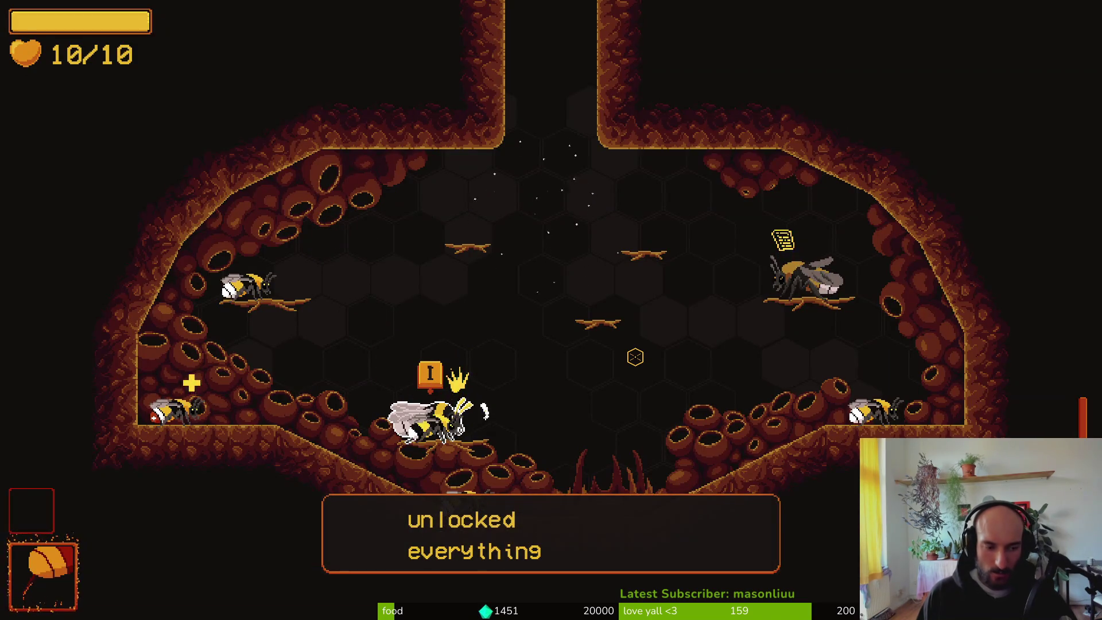
{"action": "key", "text": "s"}
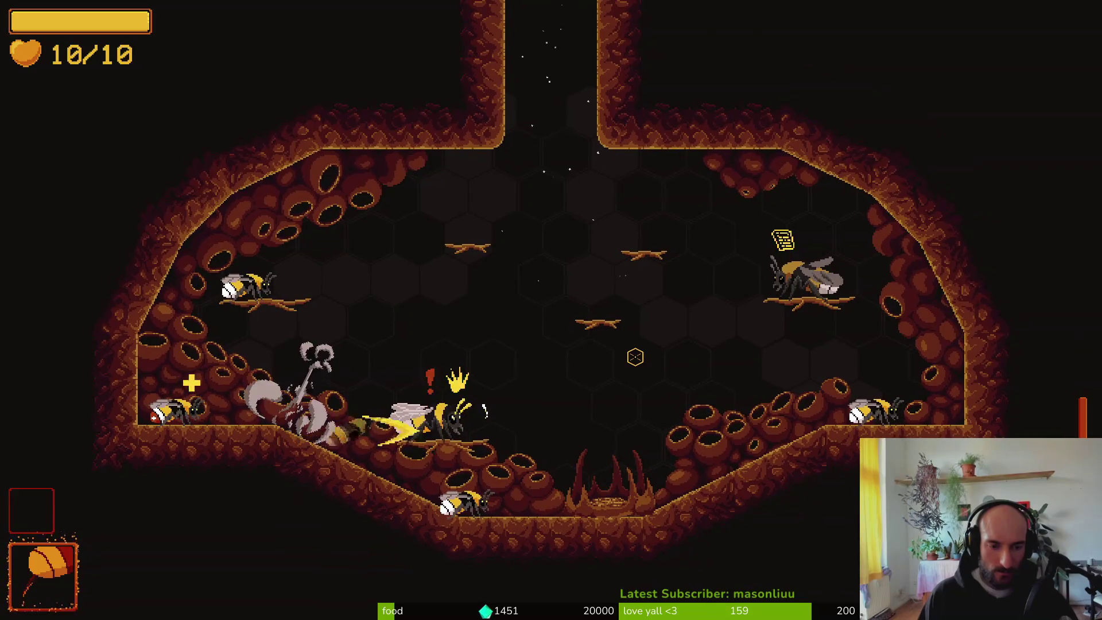
{"action": "key", "text": "w"}
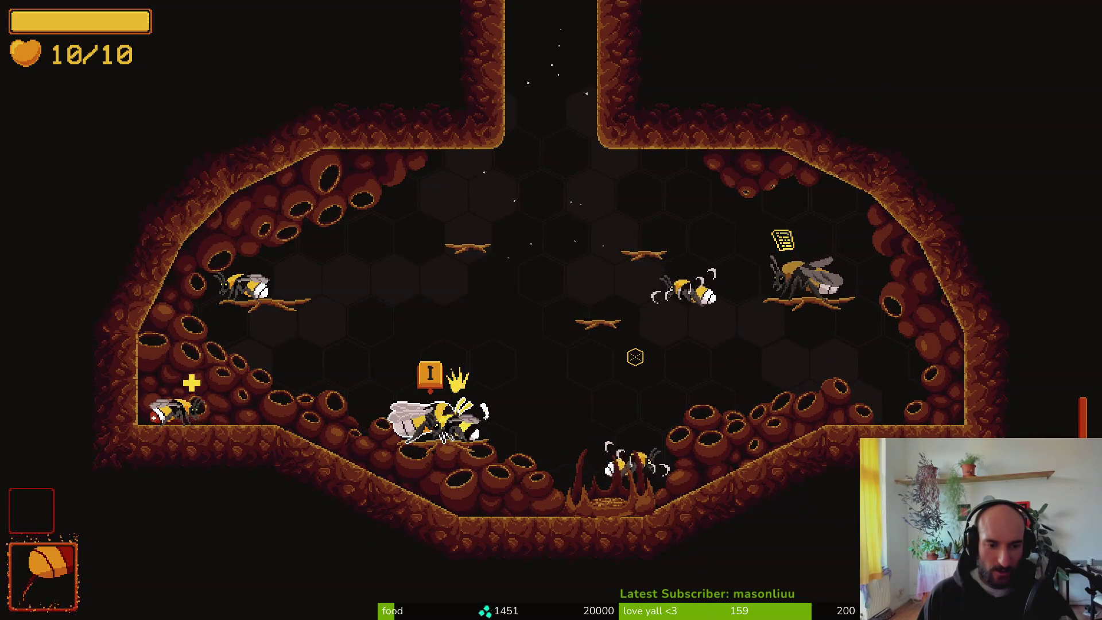
{"action": "key", "text": "e"}
{"action": "key", "text": "Escape"}
Step: Switch to the Bluebanded bee species, then dash right and slash near the NPC bee
{"action": "key", "text": "a"}
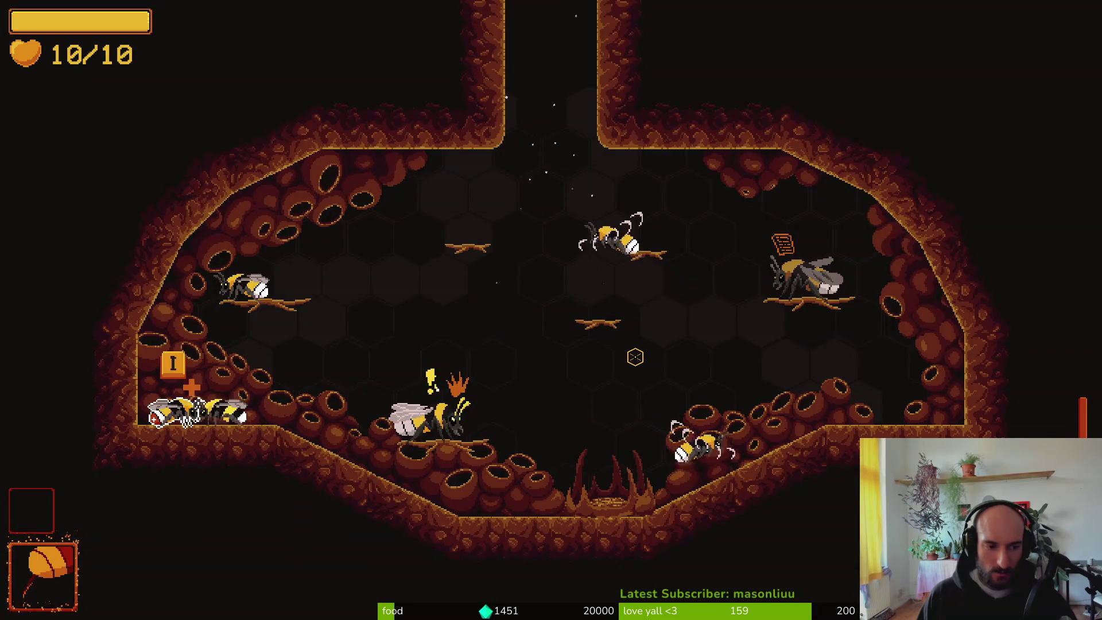
{"action": "key", "text": "Tab"}
{"action": "key", "text": "Tab"}
{"action": "key", "text": "Tab"}
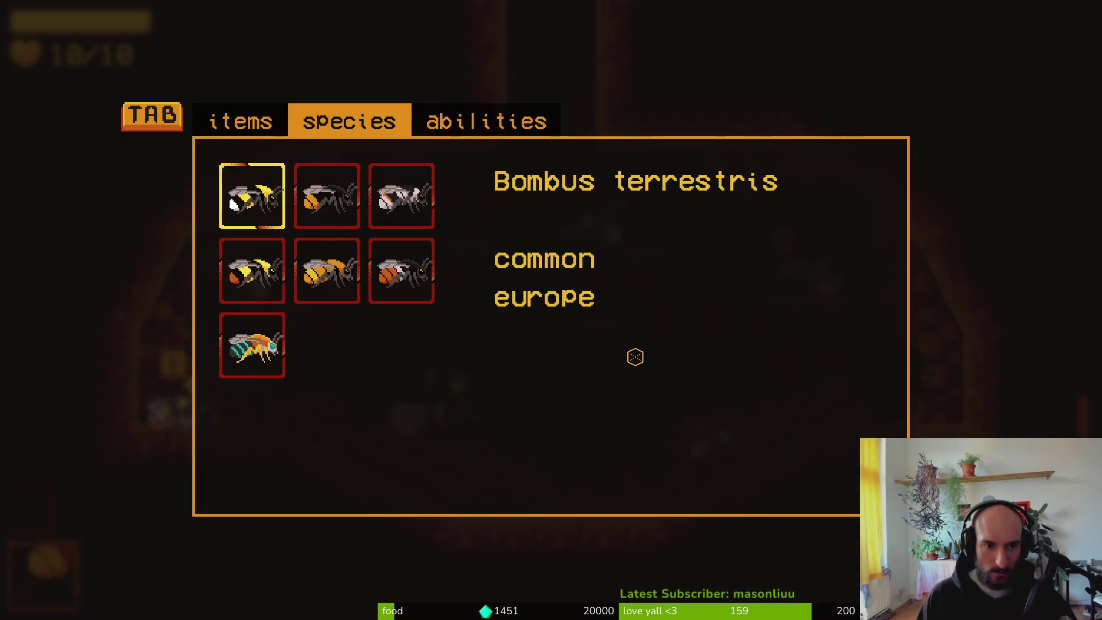
{"action": "key", "text": "s"}
{"action": "key", "text": "s"}
{"action": "key", "text": "Tab"}
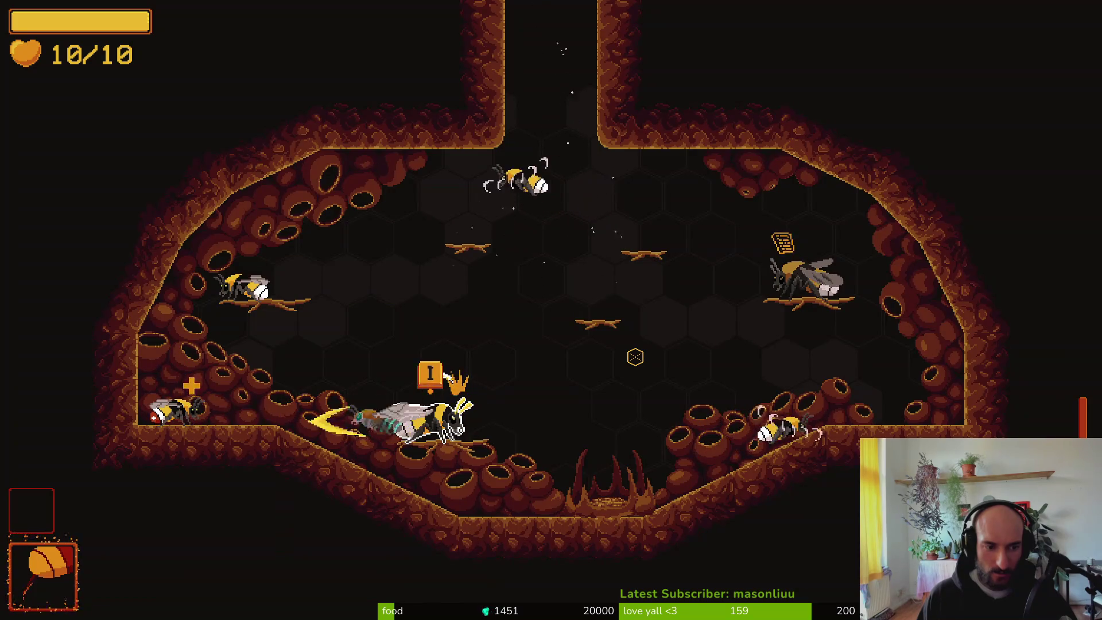
{"action": "key", "text": "d"}
{"action": "key", "text": "space"}
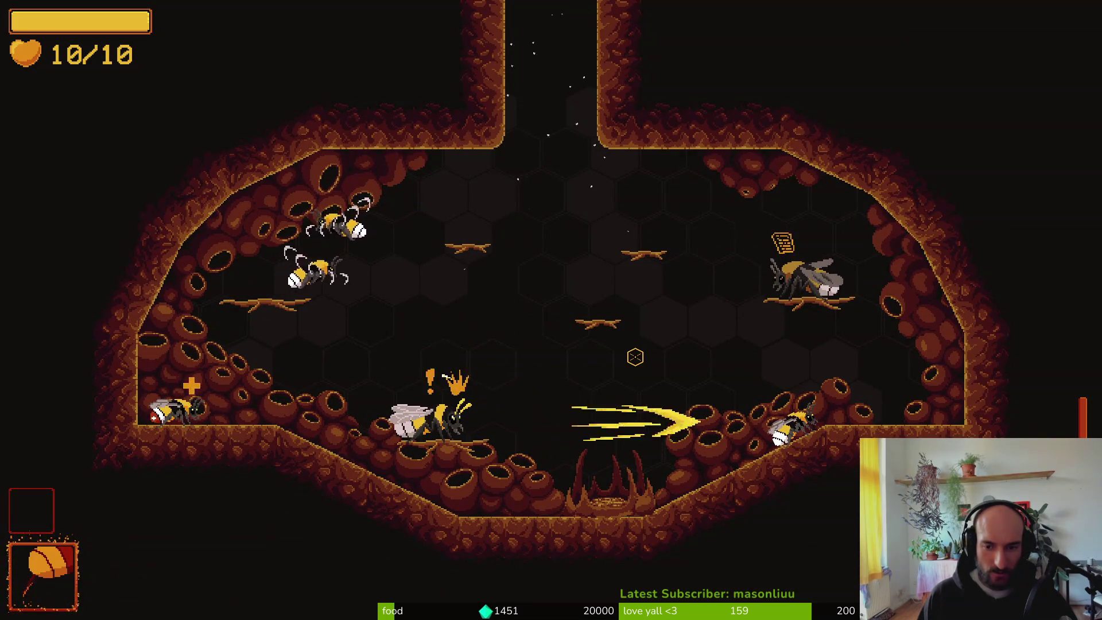
{"action": "key", "text": "w"}
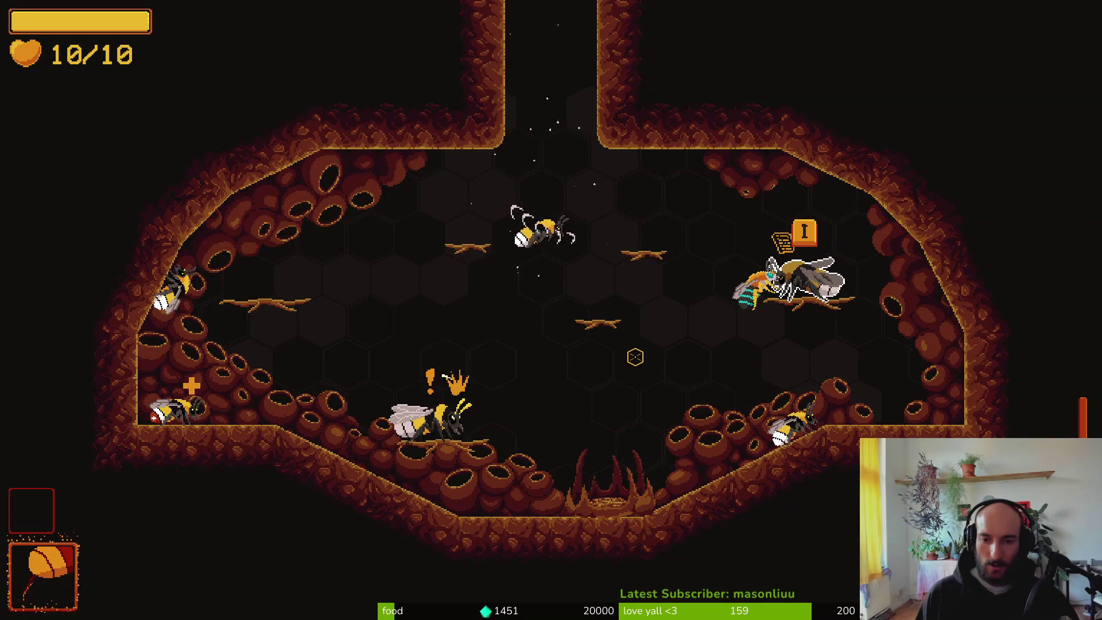
{"action": "left_click", "coordinate": [635, 357]}
{"action": "key", "text": "a"}
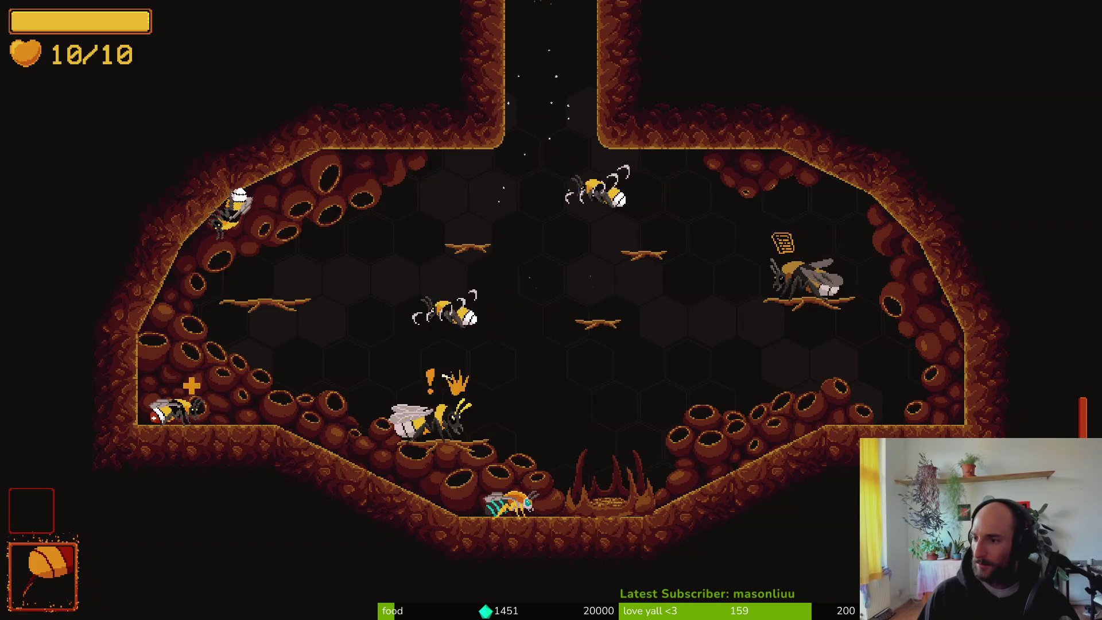
Step: Glance at the GitLab repository in the browser, then fly the bee up into the desert level
{"action": "key", "text": "alt+Tab"}
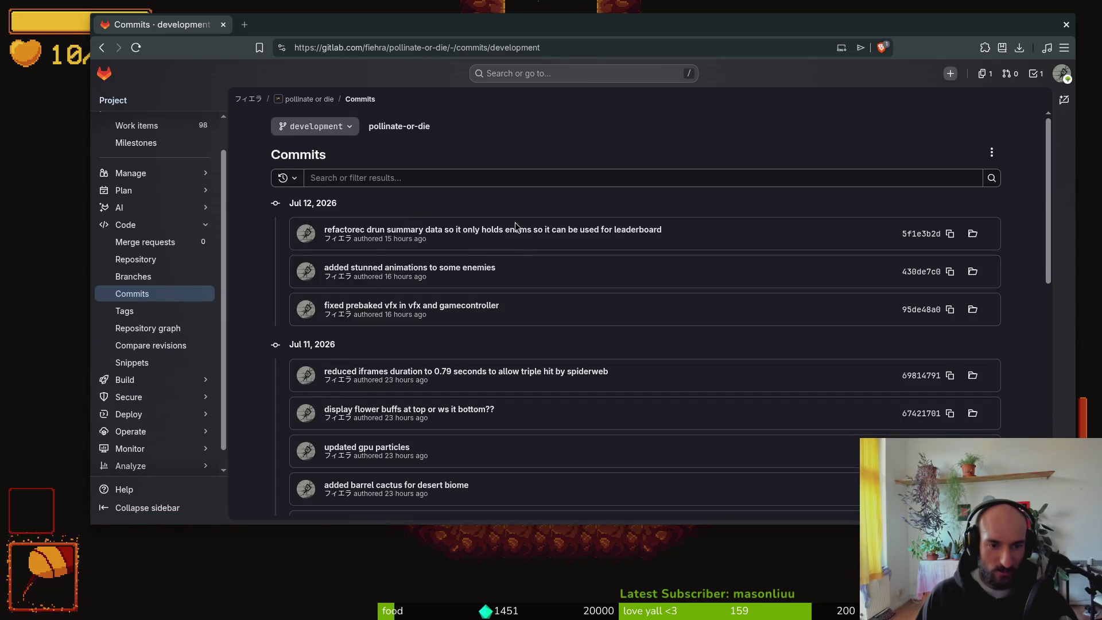
{"action": "key", "text": "alt+Tab"}
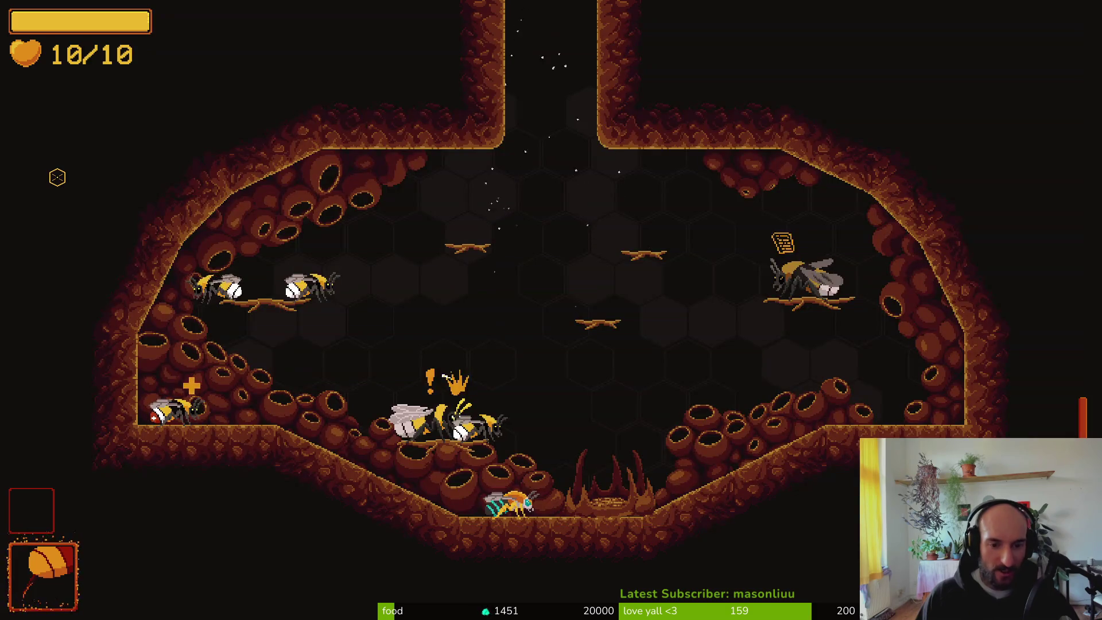
{"action": "key", "text": "space"}
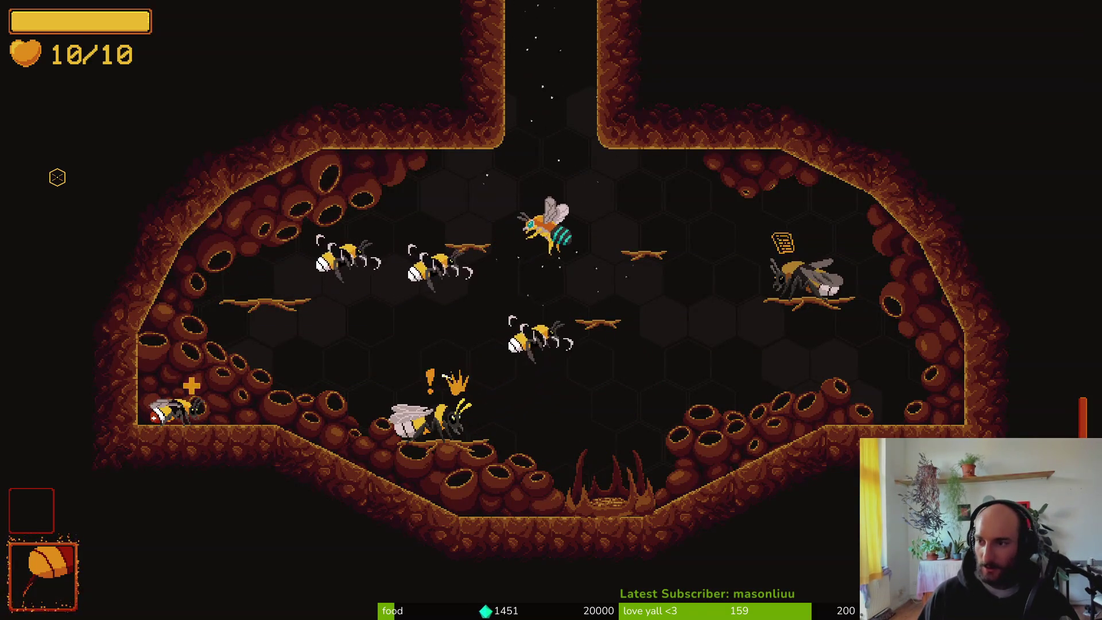
{"action": "key", "text": "w"}
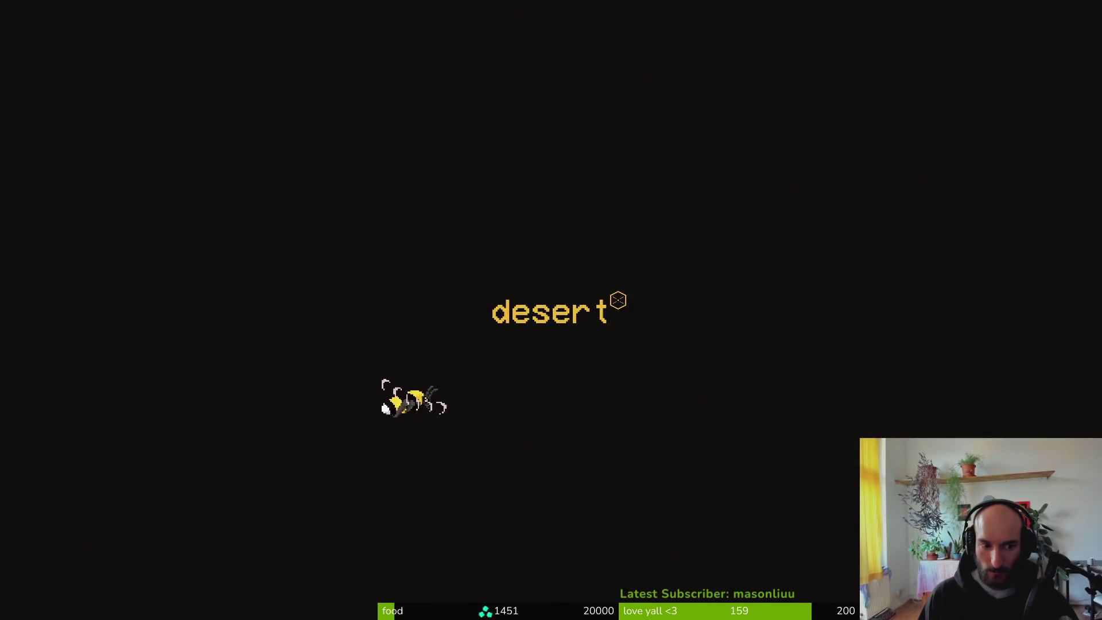
Step: Fight the desert wasps, then pause and confirm quitting to the main menu
{"action": "key", "text": "d"}
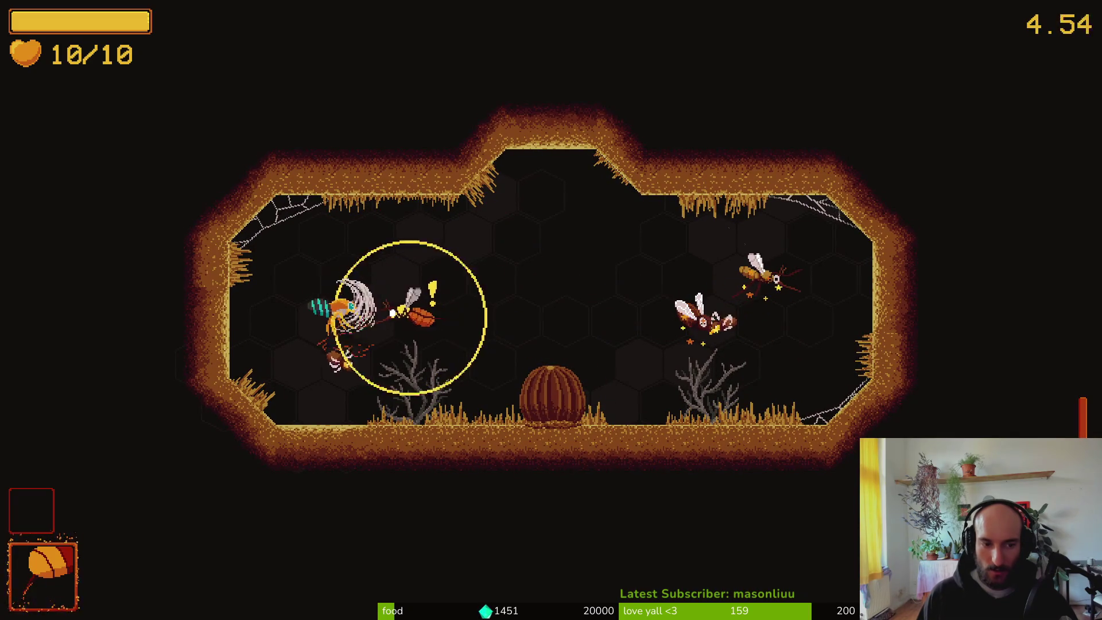
{"action": "key", "text": "Escape"}
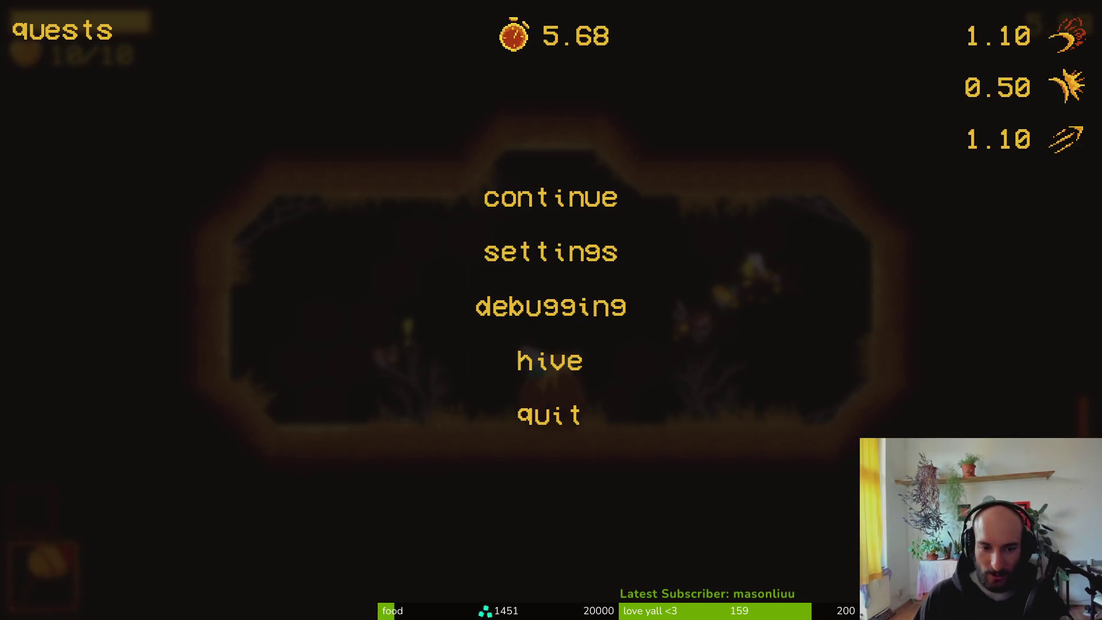
{"action": "key", "text": "Up"}
{"action": "key", "text": "Return"}
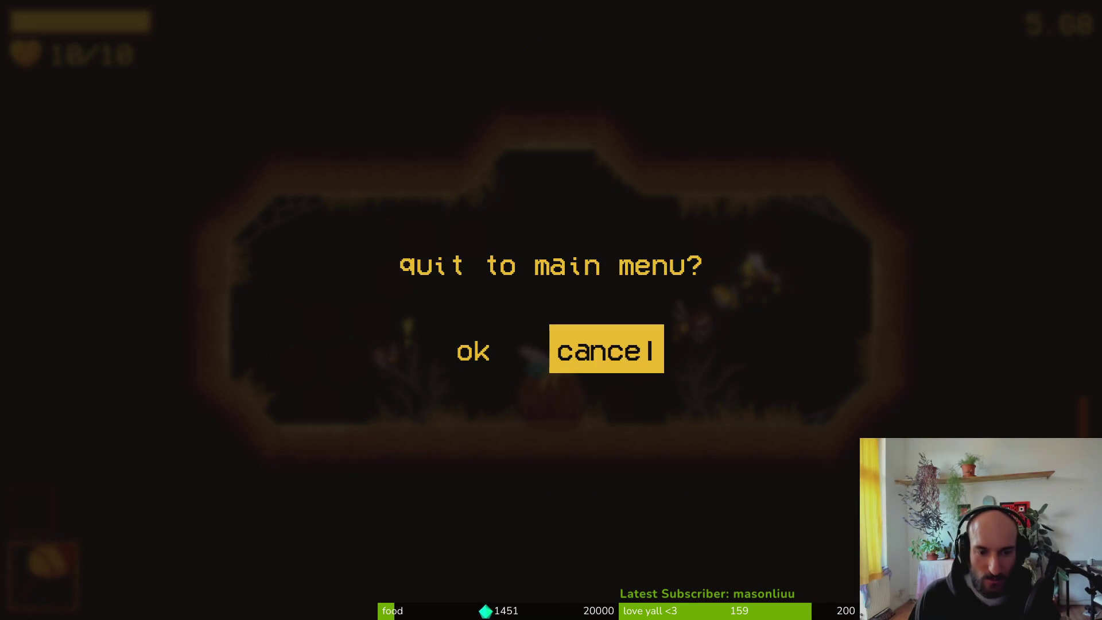
{"action": "key", "text": "Left"}
{"action": "key", "text": "Return"}
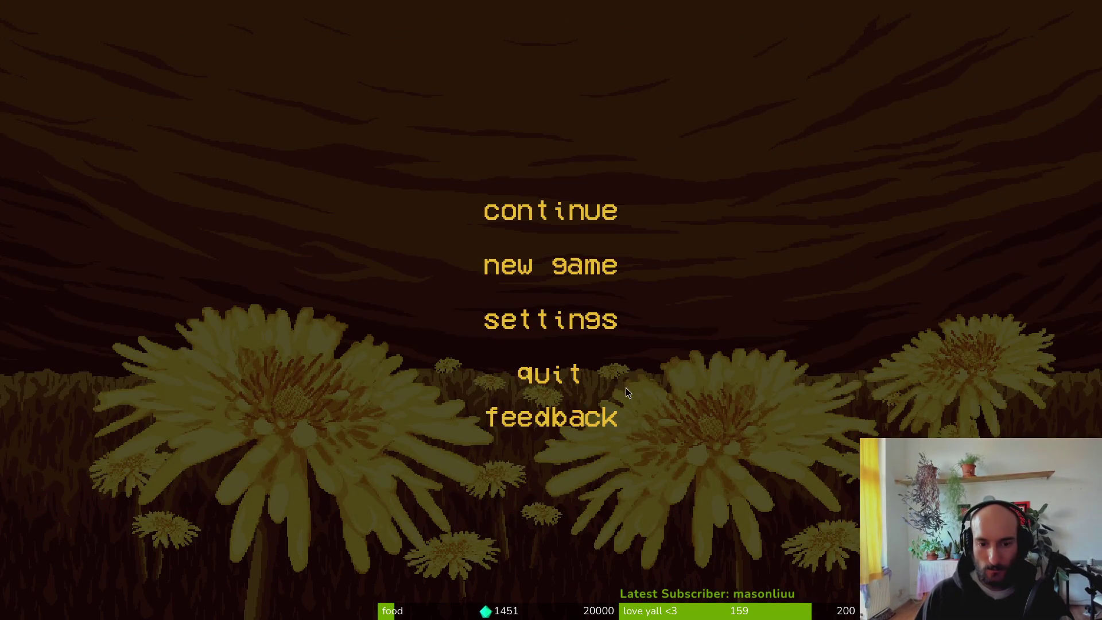
Step: Close the running game and check the window size and Mode under Project Settings > Display > Window
{"action": "left_click", "coordinate": [551, 374]}
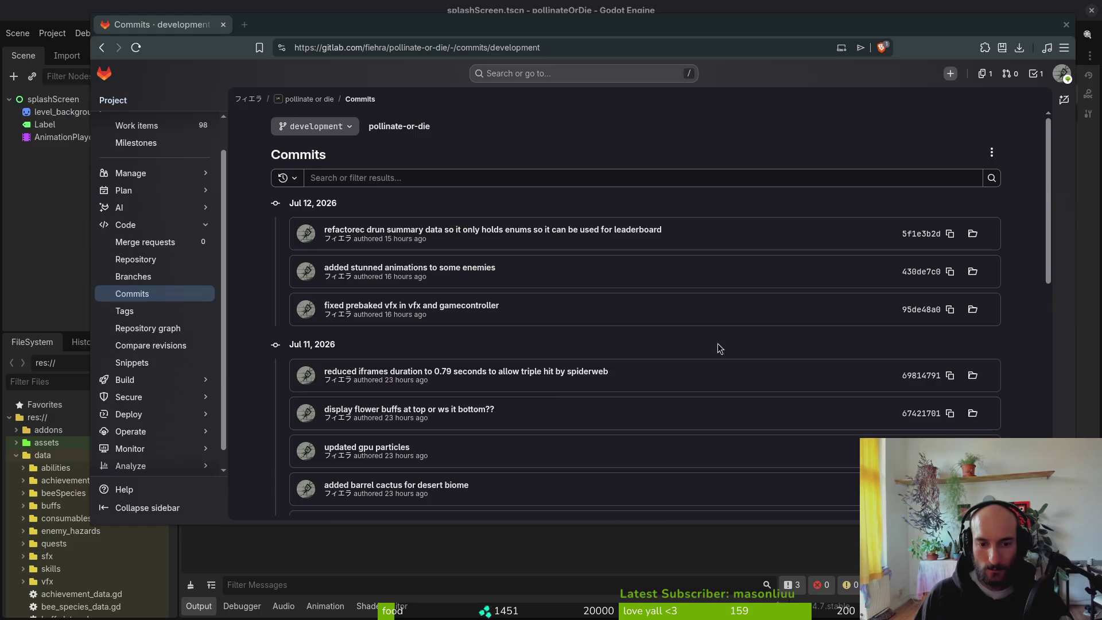
{"action": "left_click", "coordinate": [50, 33]}
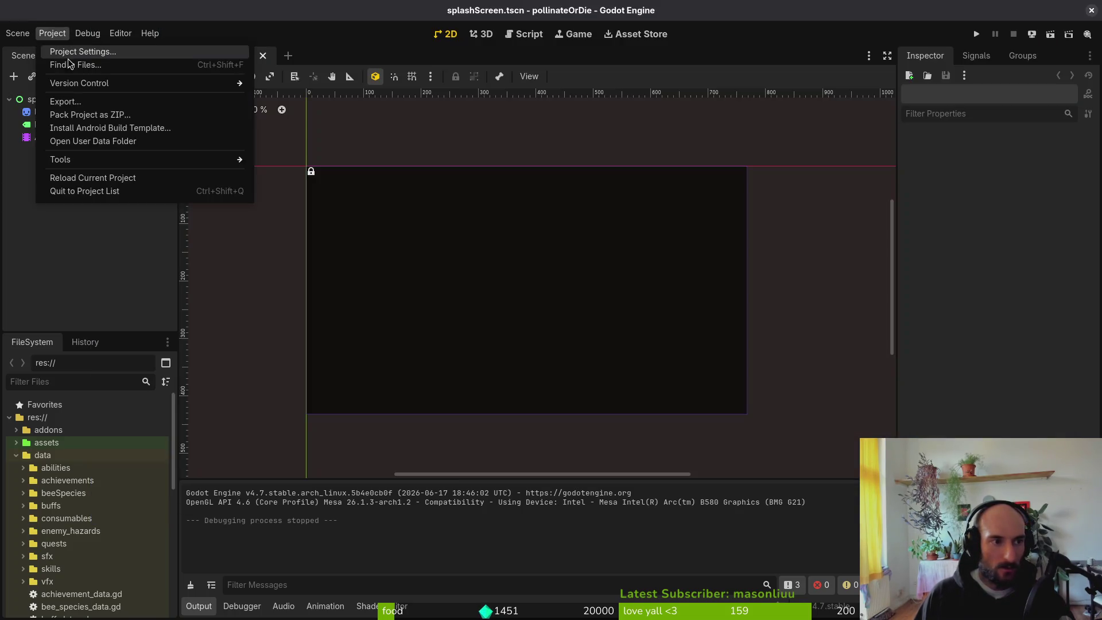
{"action": "left_click", "coordinate": [94, 46]}
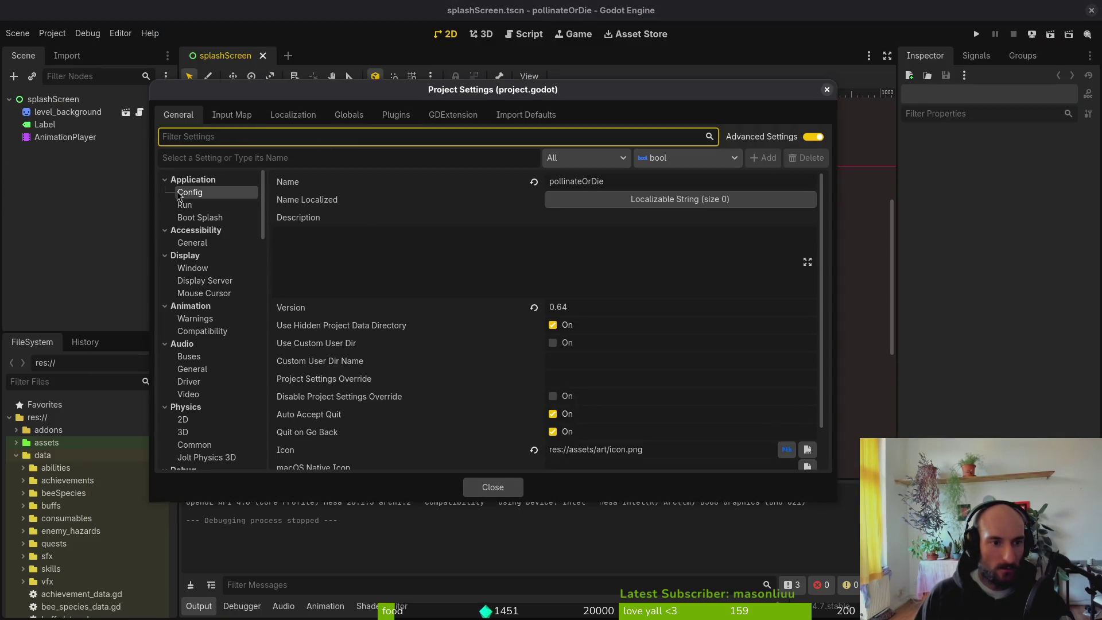
{"action": "left_click", "coordinate": [211, 269]}
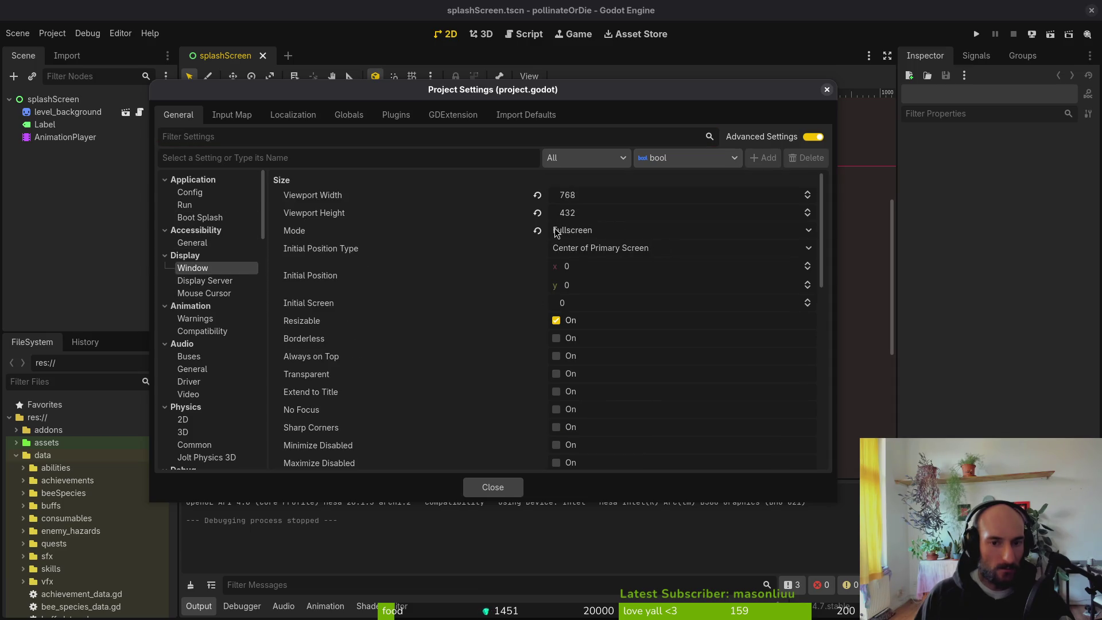
{"action": "left_click", "coordinate": [493, 488]}
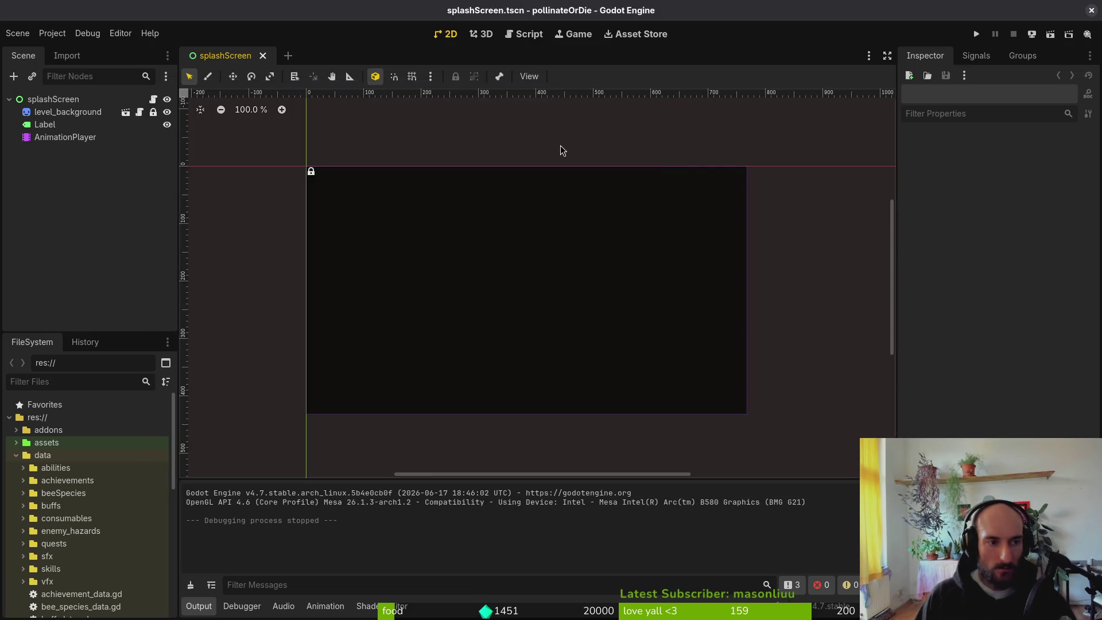
{"action": "key", "text": "alt+Tab"}
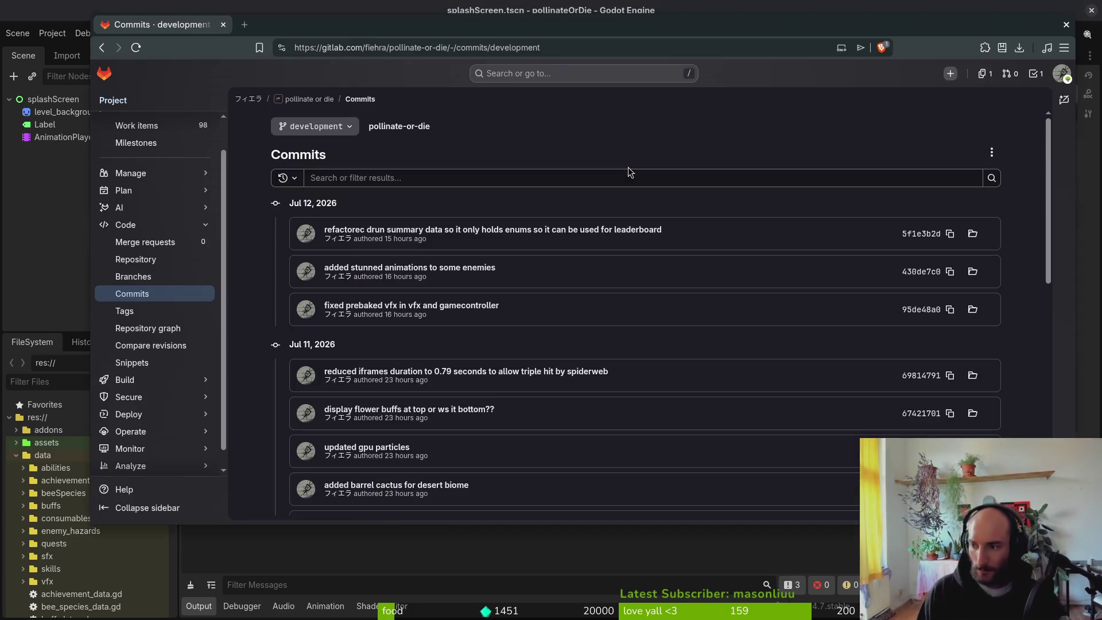
{"action": "key", "text": "alt+Tab"}
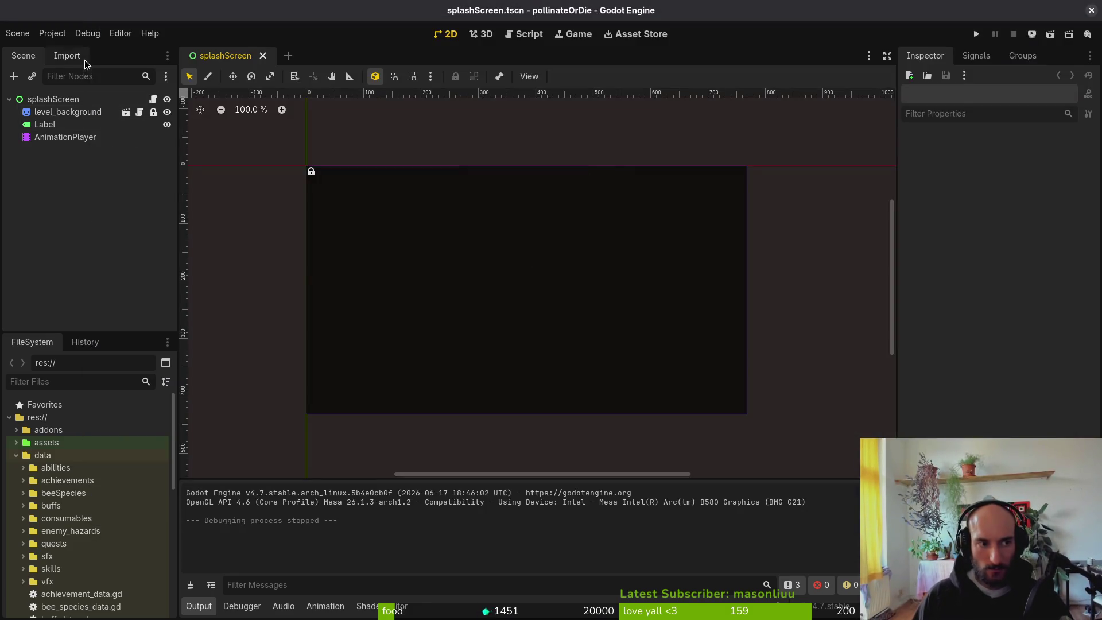
Step: Open fly.tscn, hide its Sprite2D so only collision circles show, and save the scene
{"action": "key", "text": "alt+shift+o"}
{"action": "type", "text": "flyts"}
{"action": "key", "text": "Return"}
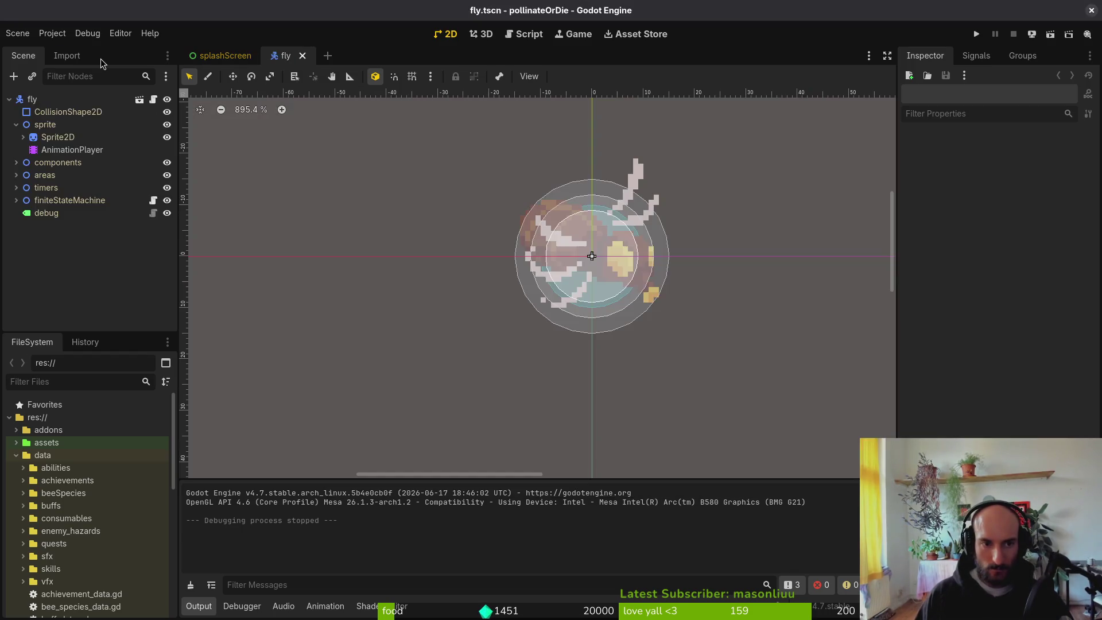
{"action": "left_click", "coordinate": [58, 137]}
{"action": "left_click", "coordinate": [167, 138]}
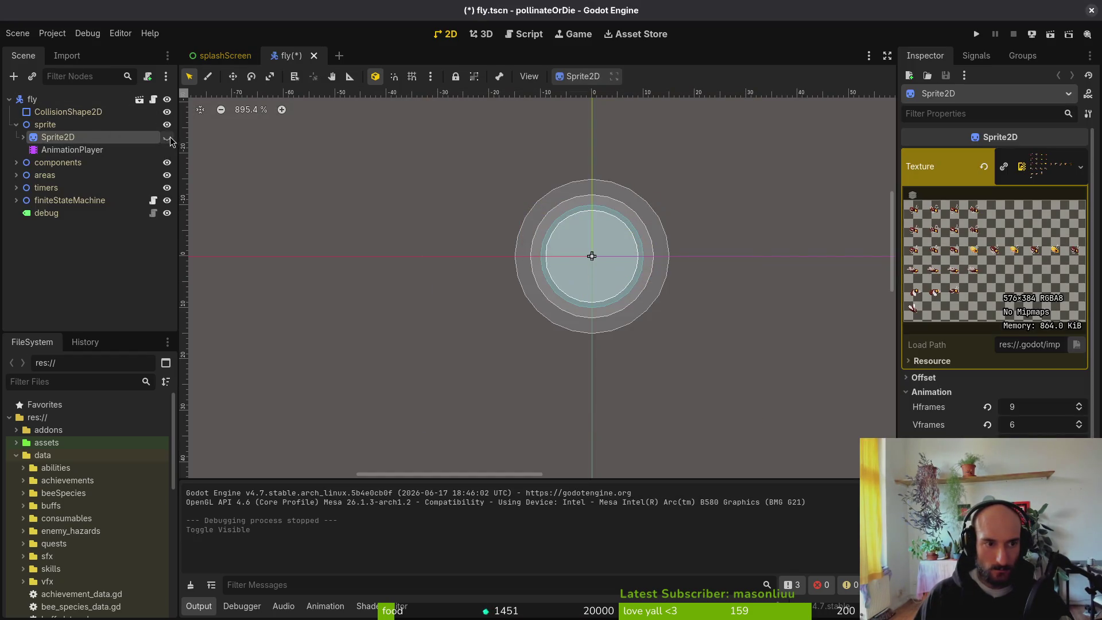
{"action": "key", "text": "ctrl+s"}
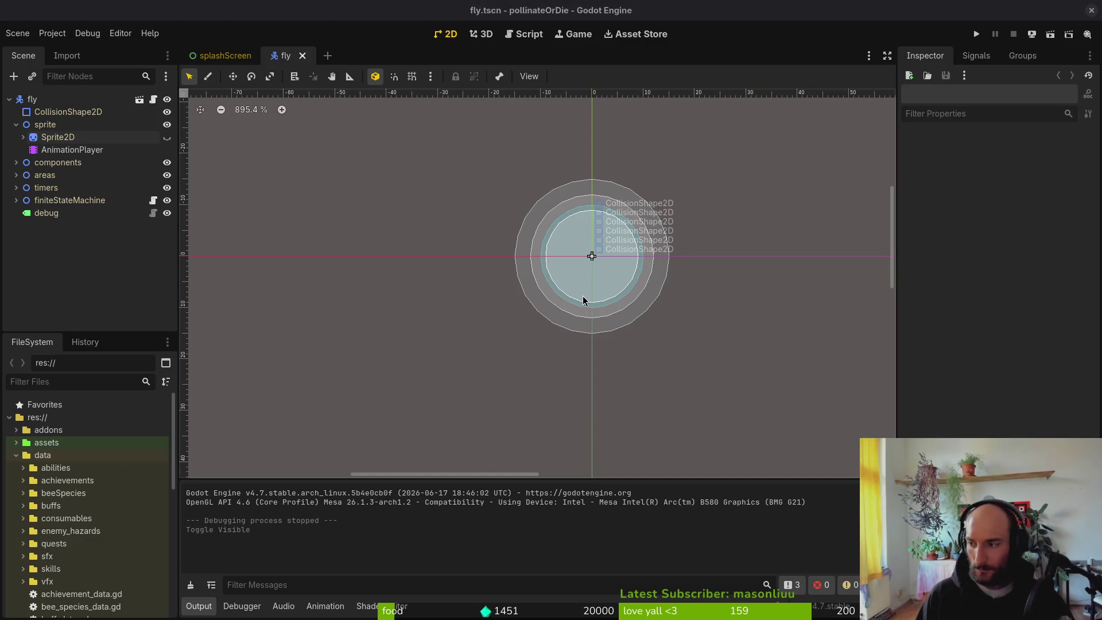
{"action": "key", "text": "alt+Tab"}
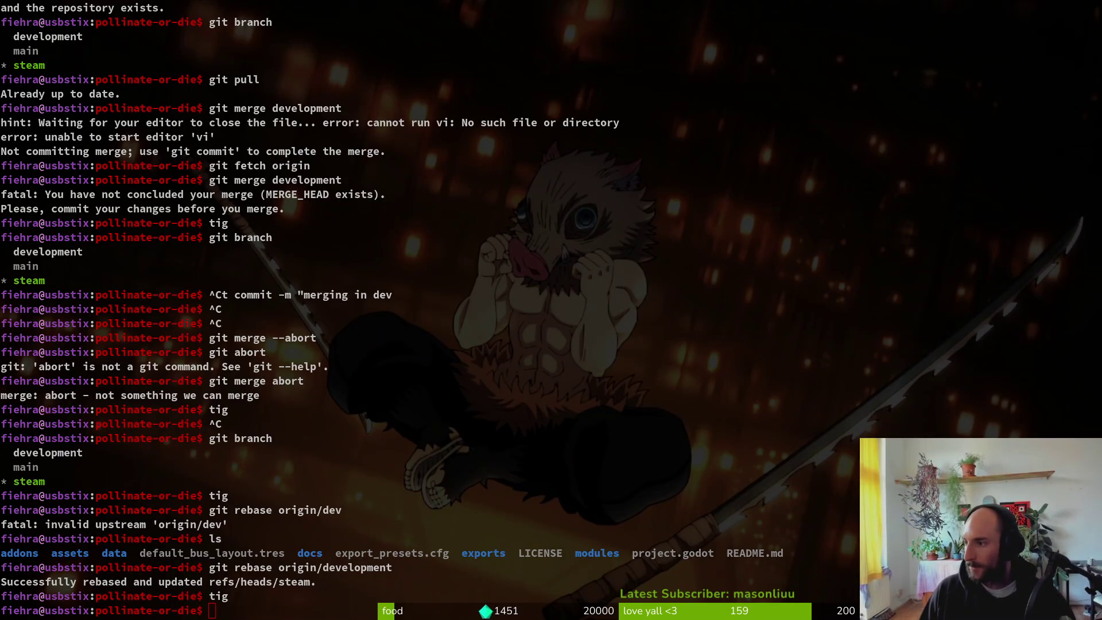
Step: Clear the terminal with Ctrl+L and bring the Brave window with the tutorial video forward
{"action": "left_click", "coordinate": [373, 418]}
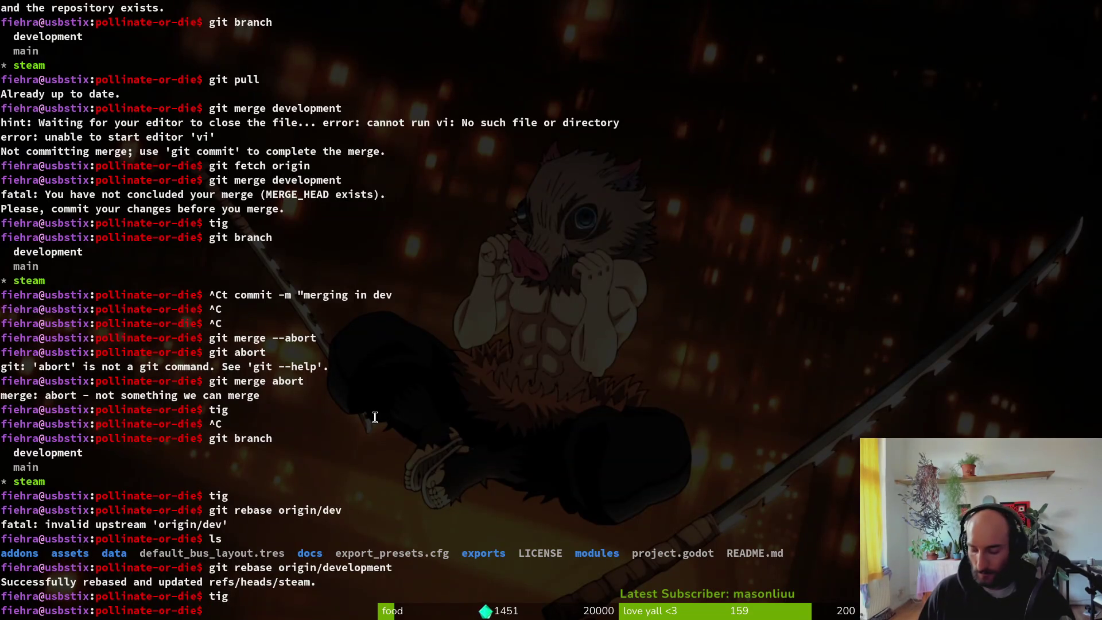
{"action": "key", "text": "ctrl+l"}
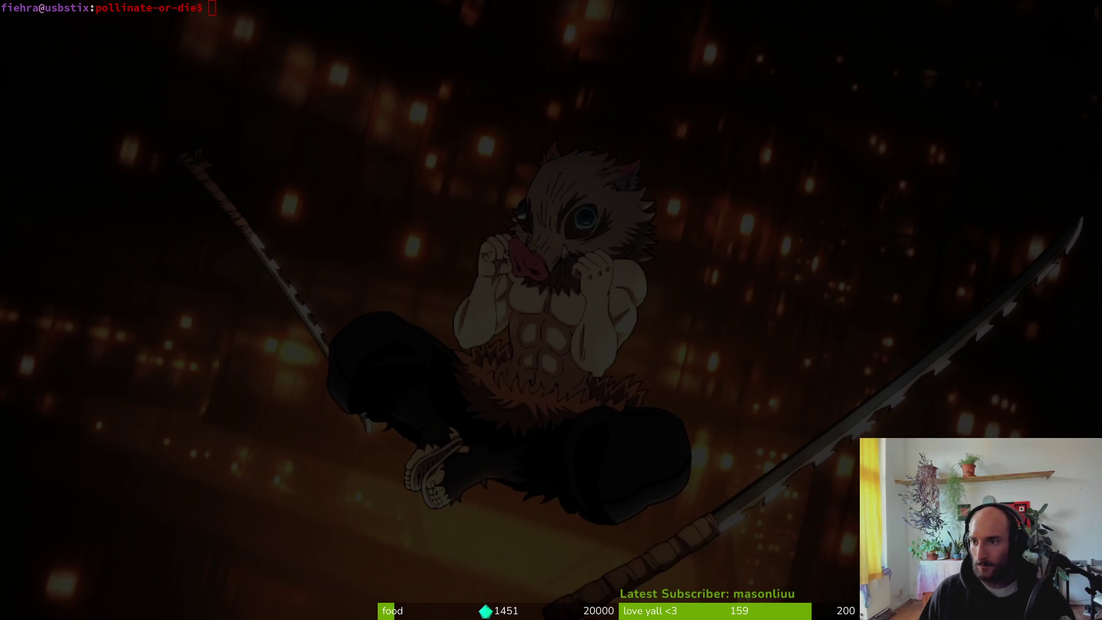
{"action": "key", "text": "alt+Tab"}
{"action": "key", "text": "alt+Tab"}
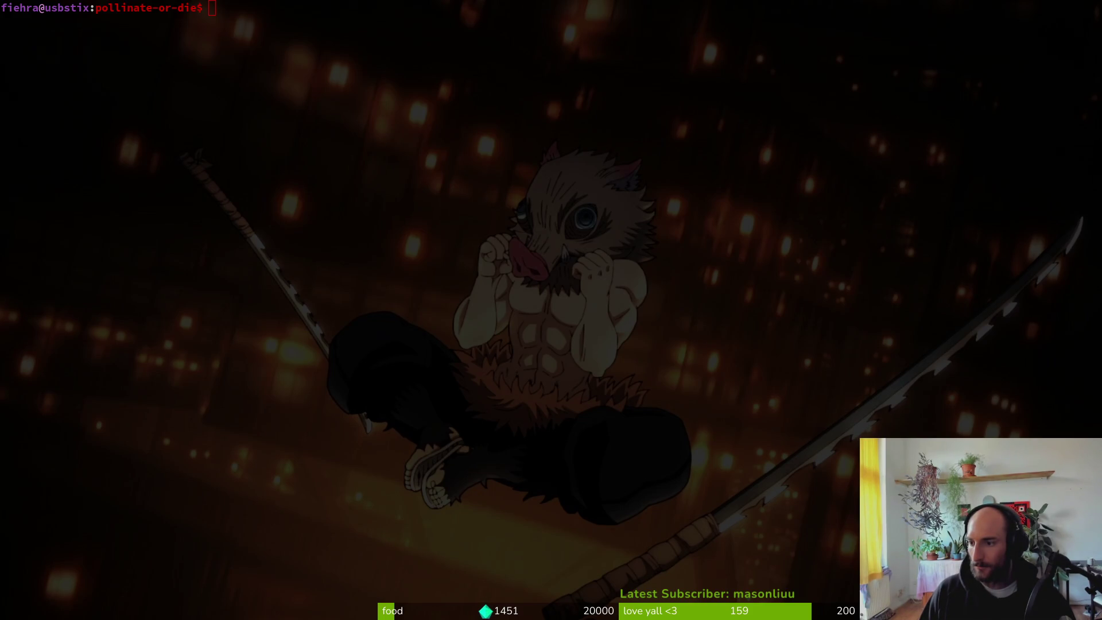
{"action": "key", "text": "alt+Tab"}
{"action": "key", "text": "alt+Tab"}
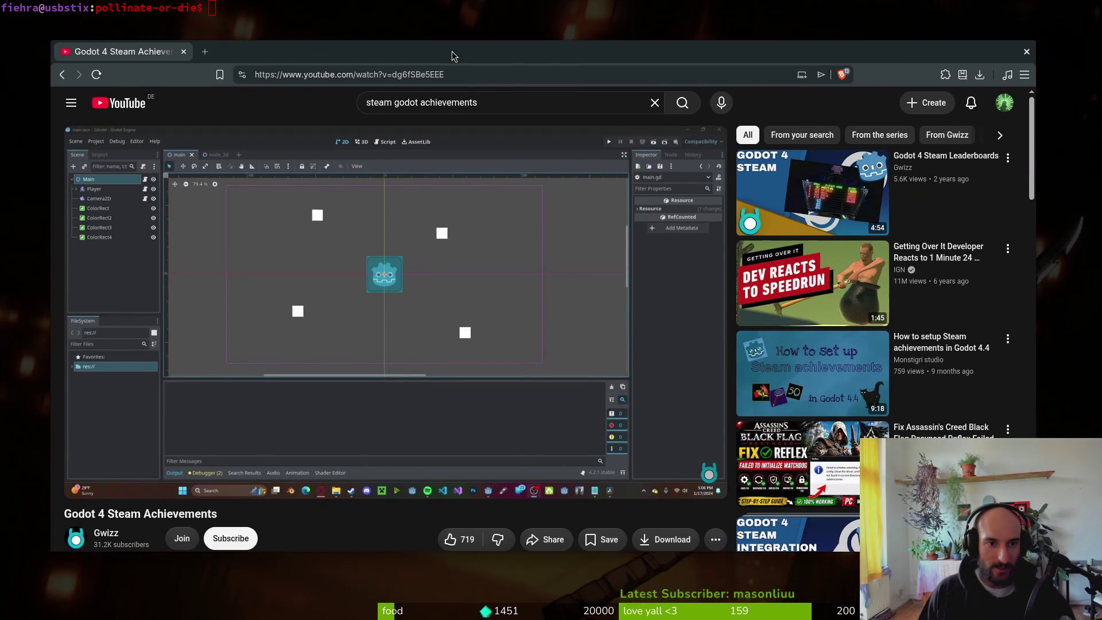
Step: Maximize Brave and play the Godot 4 Steam Achievements video, pausing once before resuming
{"action": "double_click", "coordinate": [451, 56]}
{"action": "left_click", "coordinate": [241, 297]}
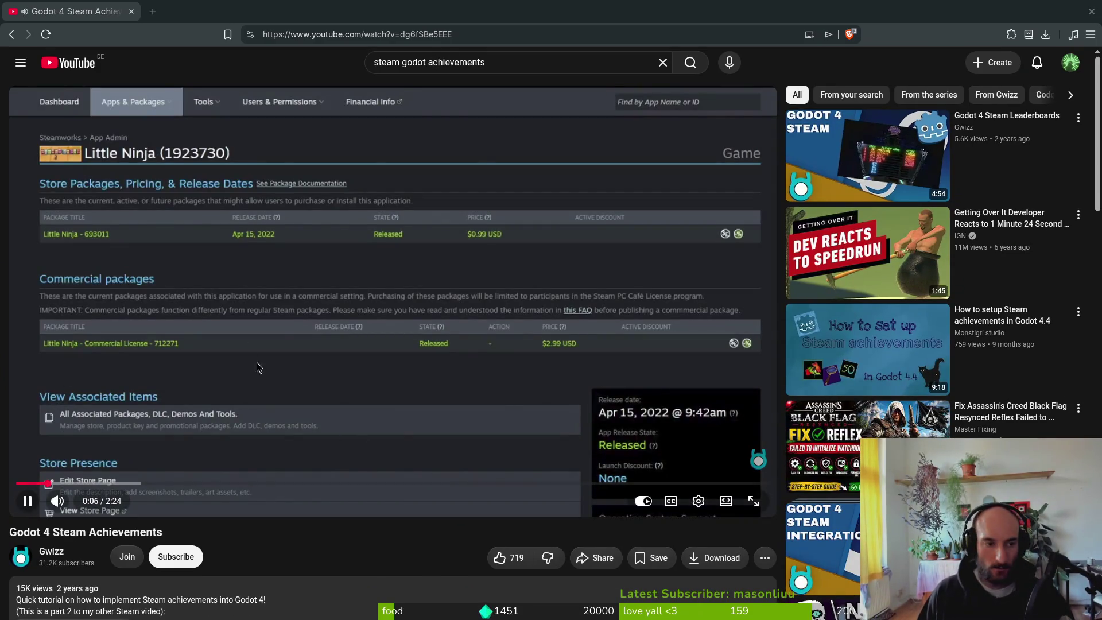
{"action": "left_click", "coordinate": [258, 362]}
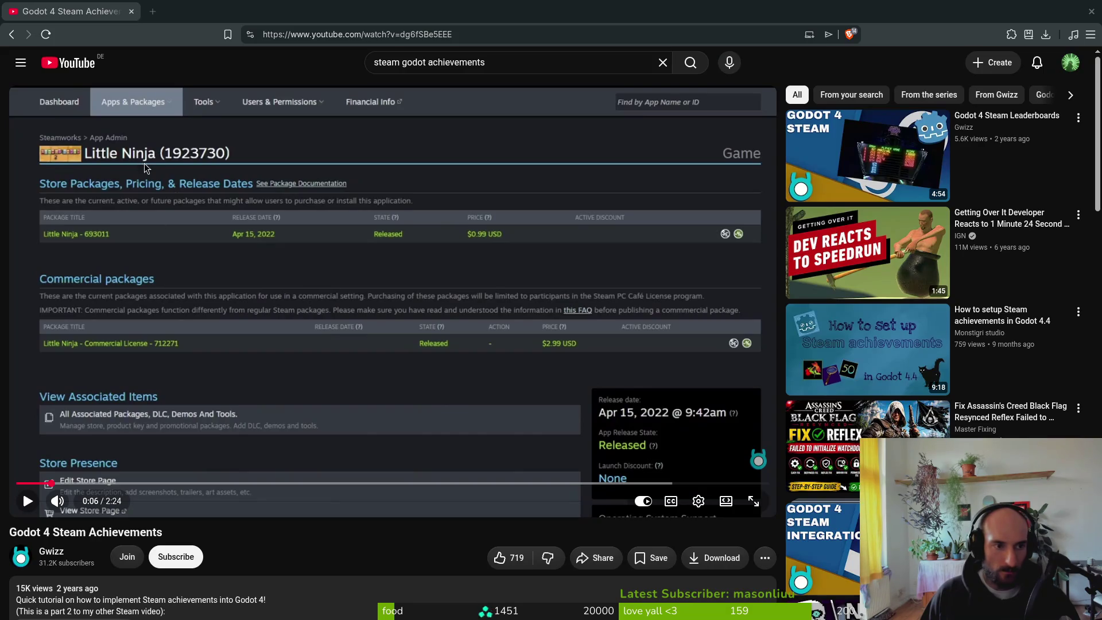
{"action": "left_click", "coordinate": [195, 377]}
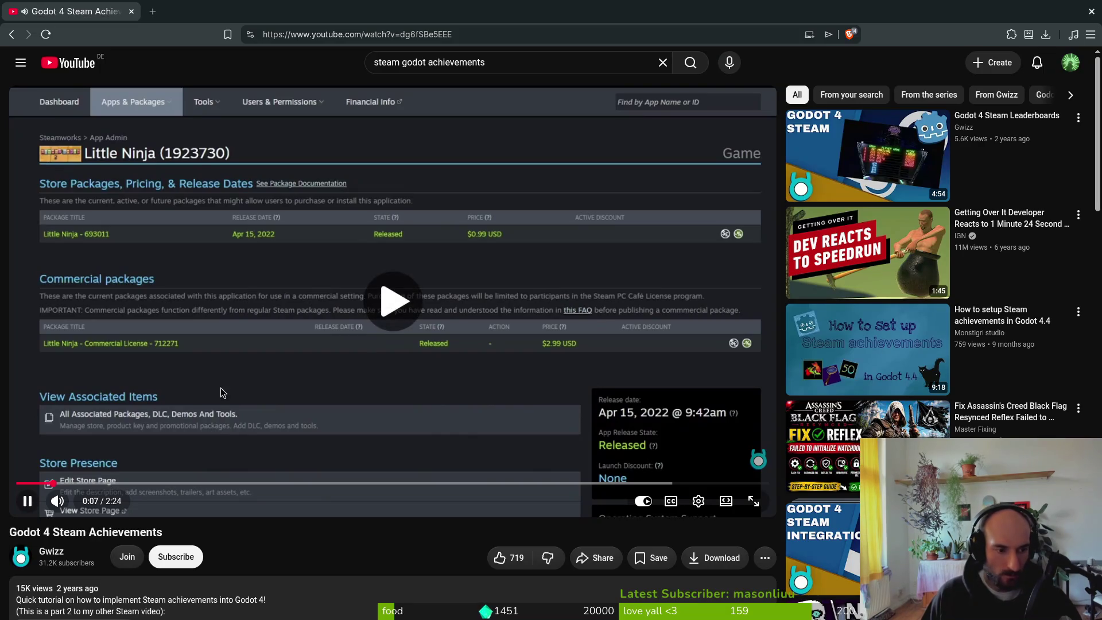